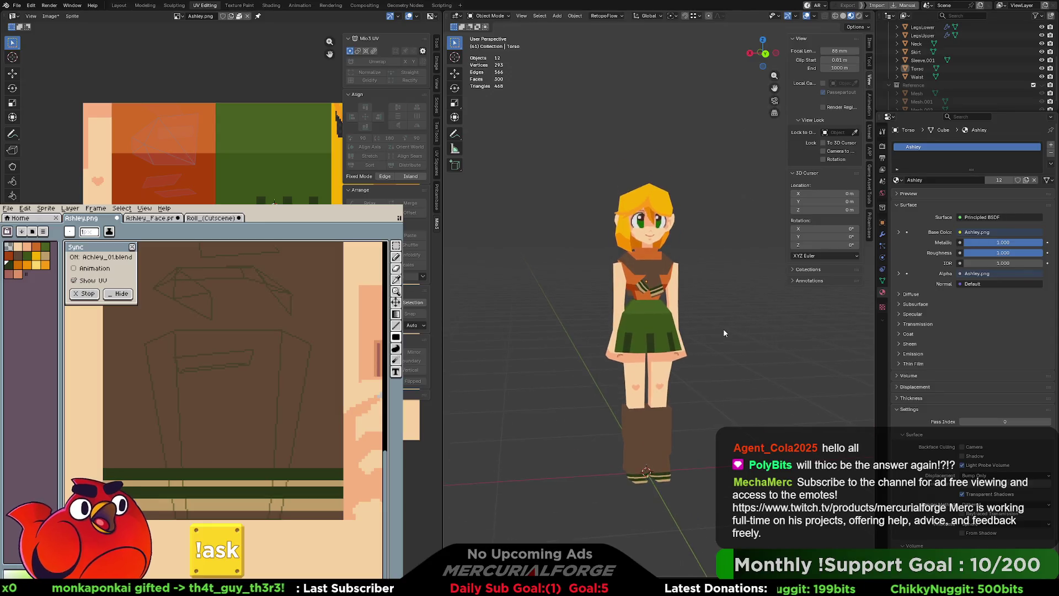
Select the character's Head object and enter Edit Mode on its mesh.
{"action": "mouse_move", "coordinate": [724, 329]}
{"action": "middle_mouse_down"}
{"action": "mouse_move", "coordinate": [801, 335]}
{"action": "mouse_move", "coordinate": [711, 328]}
{"action": "mouse_move", "coordinate": [717, 338]}
{"action": "middle_mouse_up"}
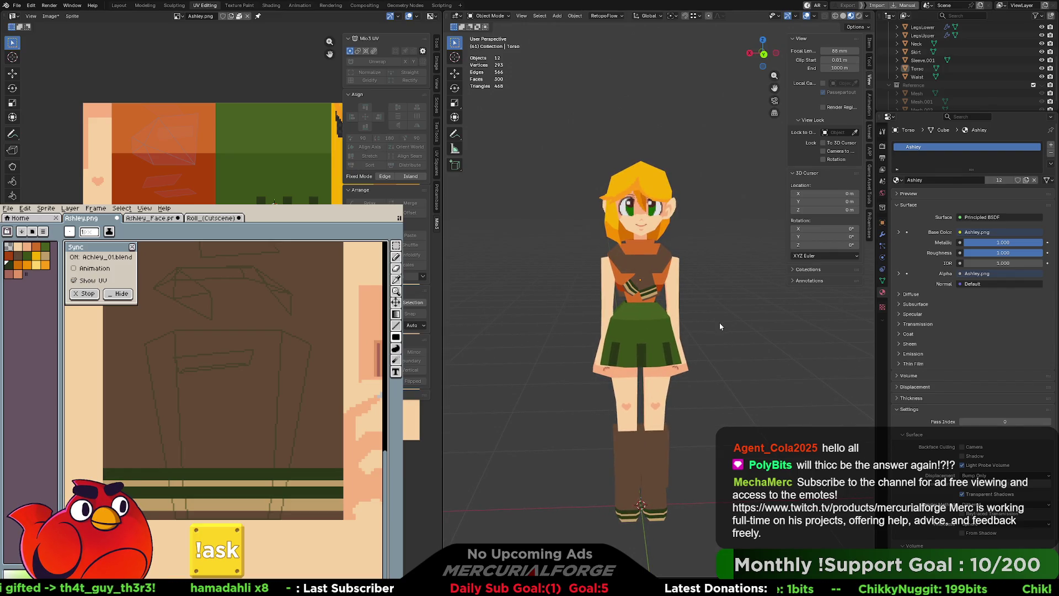
{"action": "mouse_move", "coordinate": [720, 323]}
{"action": "middle_mouse_down"}
{"action": "mouse_move", "coordinate": [651, 328]}
{"action": "mouse_move", "coordinate": [683, 322]}
{"action": "middle_mouse_up"}
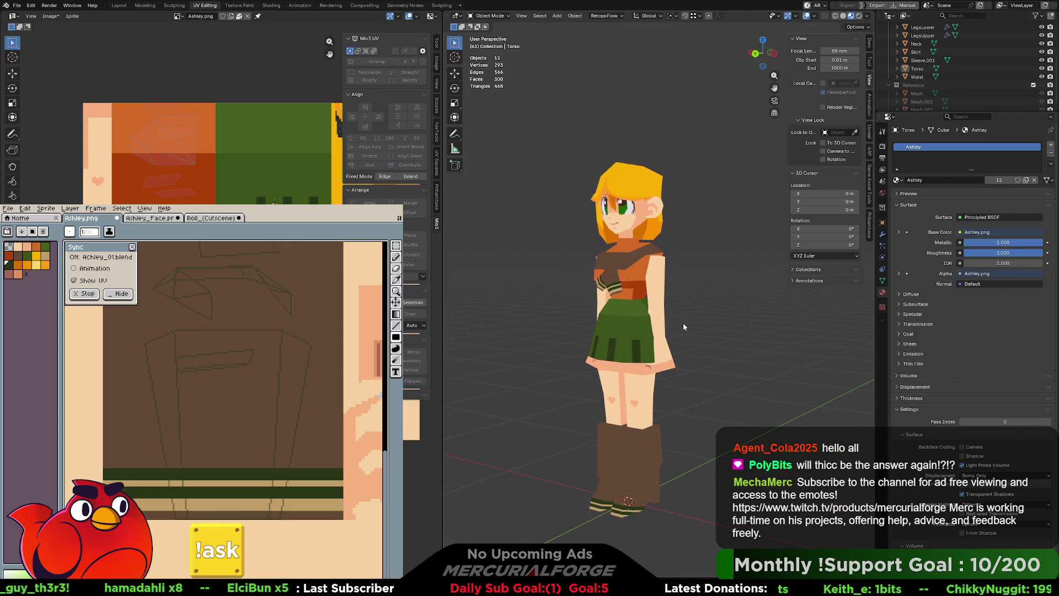
{"action": "scroll", "coordinate": [683, 322], "scroll_direction": "up", "scroll_amount": 2}
{"action": "scroll", "coordinate": [680, 294], "scroll_direction": "up", "scroll_amount": 3}
{"action": "scroll", "coordinate": [672, 265], "scroll_direction": "up", "scroll_amount": 2}
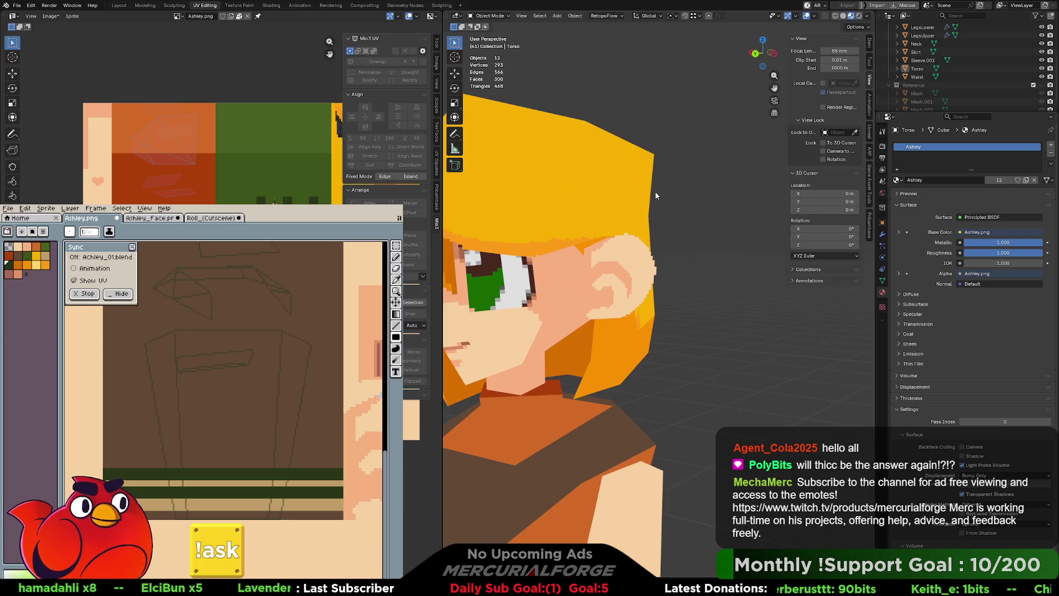
{"action": "middle_click_drag", "start_coordinate": [656, 196], "coordinate": [639, 198]}
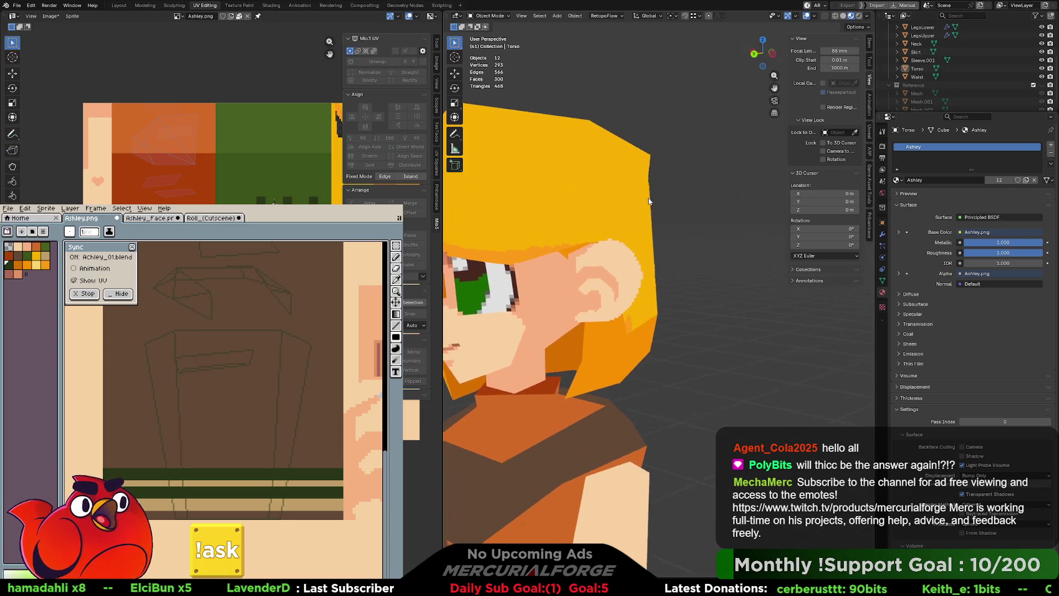
{"action": "left_click", "coordinate": [645, 239]}
{"action": "key", "text": "Tab"}
Join vertex pairs across the back of the hair with new edges (J) and leave Edit Mode.
{"action": "mouse_move", "coordinate": [646, 239]}
{"action": "middle_mouse_down"}
{"action": "mouse_move", "coordinate": [585, 226]}
{"action": "mouse_move", "coordinate": [665, 292]}
{"action": "middle_mouse_up"}
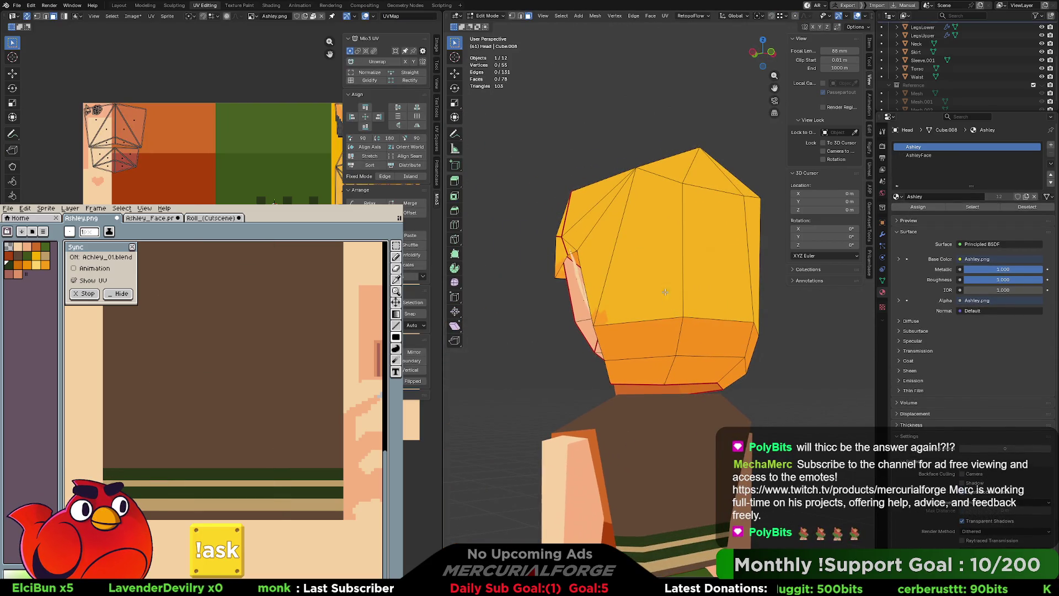
{"action": "left_click", "coordinate": [685, 317], "text": "shift"}
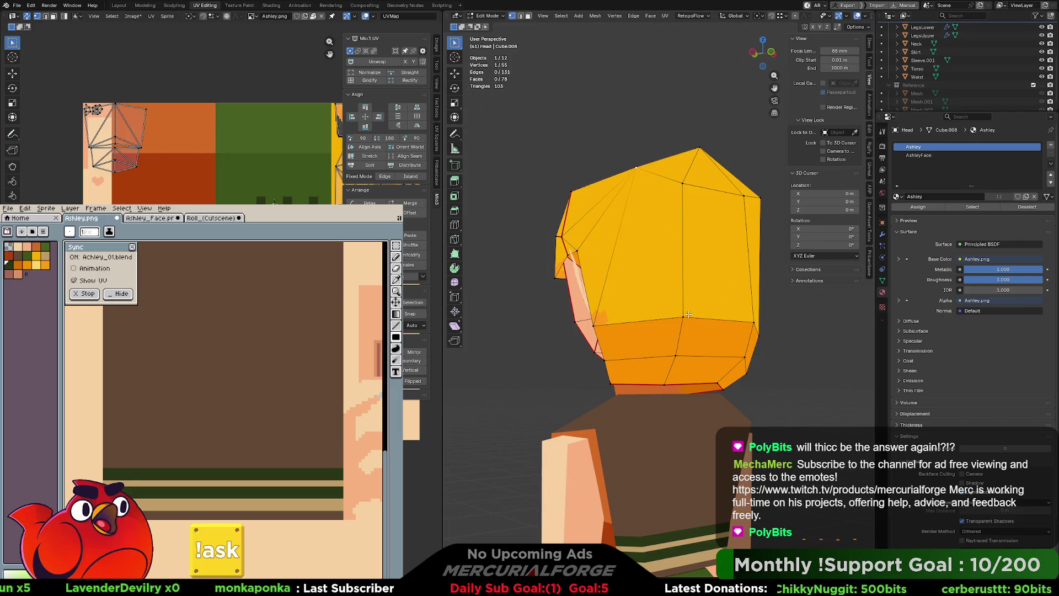
{"action": "key", "text": "j"}
{"action": "mouse_move", "coordinate": [686, 317]}
{"action": "middle_mouse_down"}
{"action": "mouse_move", "coordinate": [735, 286]}
{"action": "mouse_move", "coordinate": [840, 299]}
{"action": "mouse_move", "coordinate": [566, 296]}
{"action": "mouse_move", "coordinate": [646, 242]}
{"action": "middle_mouse_up"}
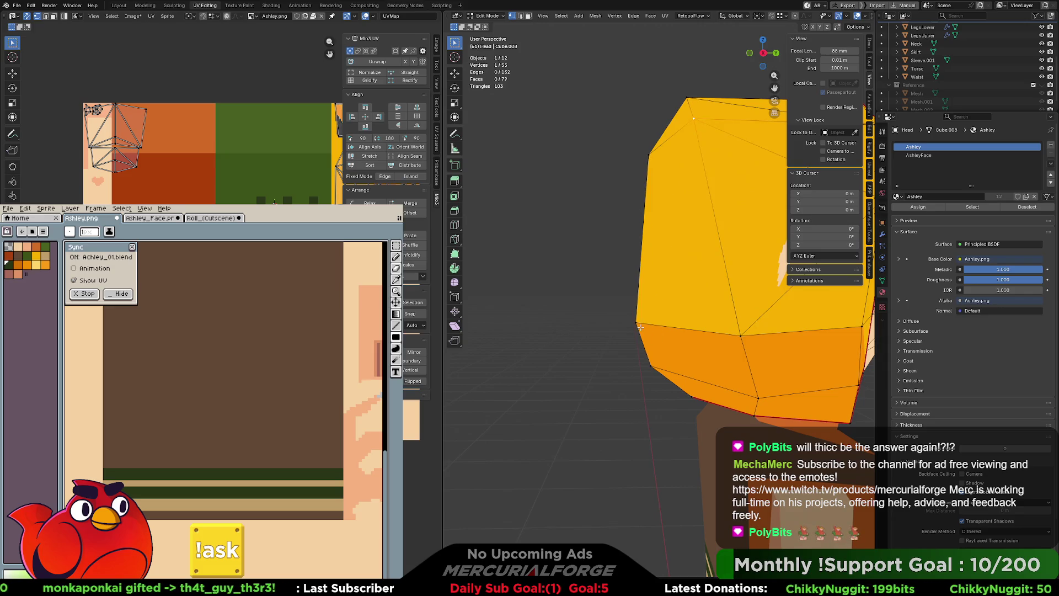
{"action": "scroll", "coordinate": [637, 320], "scroll_direction": "down", "scroll_amount": 3}
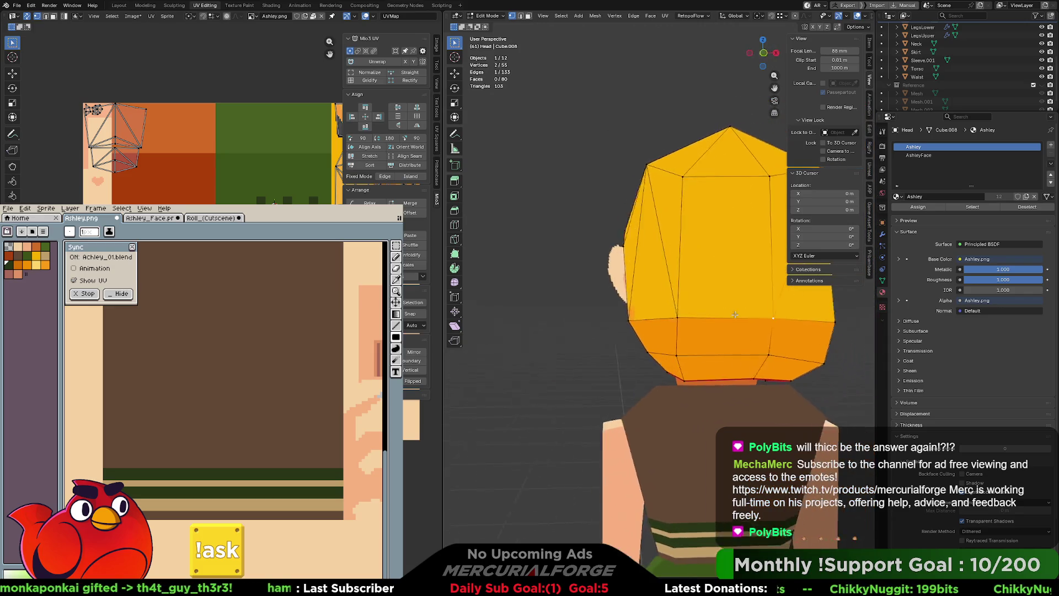
{"action": "mouse_move", "coordinate": [637, 319]}
{"action": "middle_mouse_down"}
{"action": "mouse_move", "coordinate": [815, 320]}
{"action": "mouse_move", "coordinate": [713, 316]}
{"action": "middle_mouse_up"}
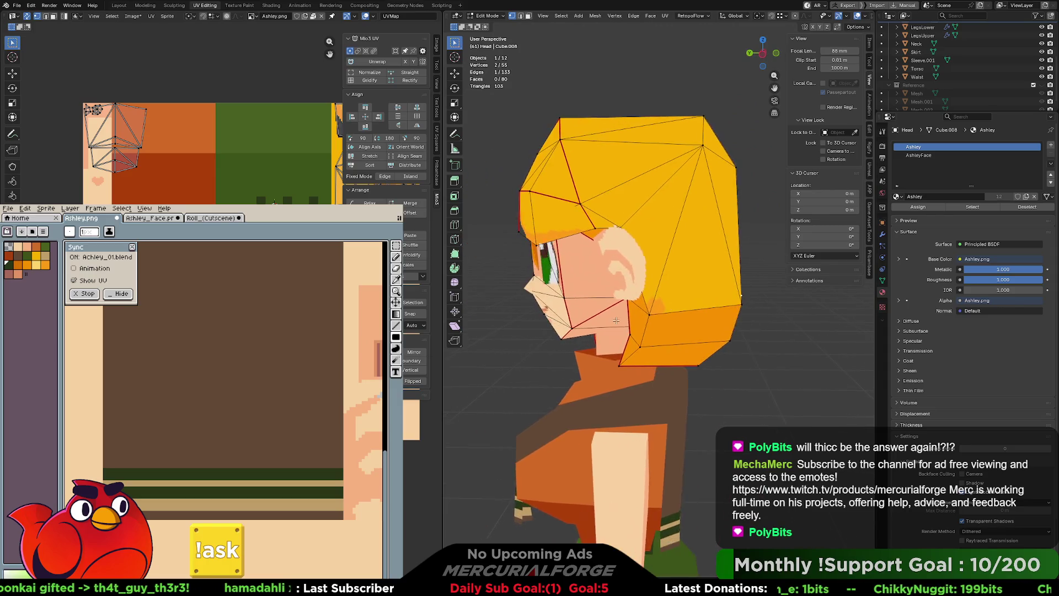
{"action": "scroll", "coordinate": [714, 316], "scroll_direction": "down", "scroll_amount": 3}
{"action": "scroll", "coordinate": [714, 316], "scroll_direction": "down", "scroll_amount": 1}
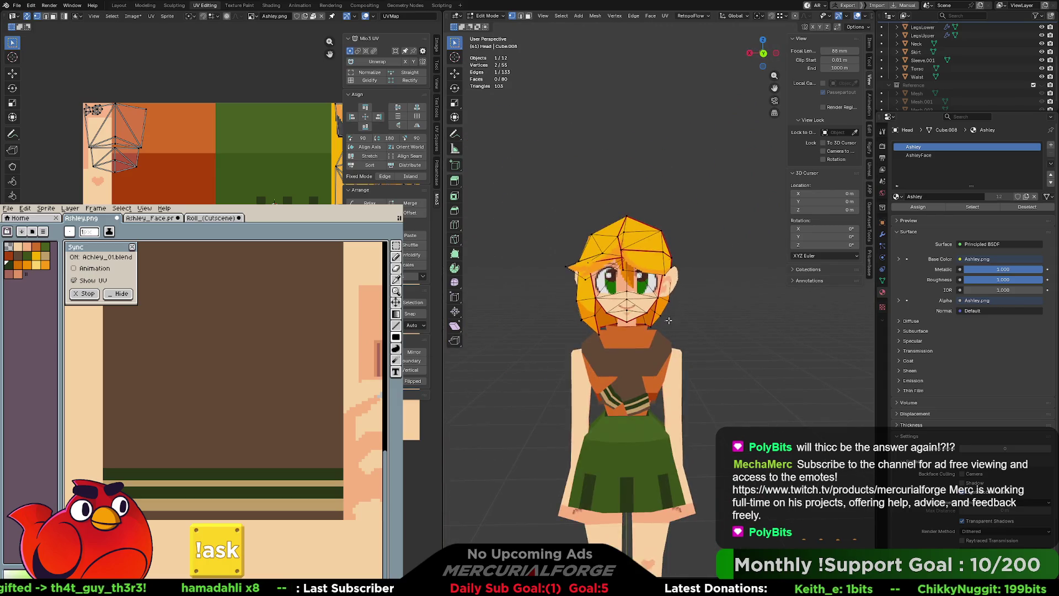
{"action": "scroll", "coordinate": [698, 275], "scroll_direction": "down", "scroll_amount": 1}
{"action": "key", "text": "Tab"}
{"action": "mouse_move", "coordinate": [697, 292]}
{"action": "middle_mouse_down"}
{"action": "mouse_move", "coordinate": [776, 294]}
{"action": "mouse_move", "coordinate": [583, 281]}
{"action": "mouse_move", "coordinate": [612, 283]}
{"action": "mouse_move", "coordinate": [486, 290]}
{"action": "mouse_move", "coordinate": [693, 296]}
{"action": "mouse_move", "coordinate": [692, 306]}
{"action": "mouse_move", "coordinate": [694, 290]}
{"action": "middle_mouse_up"}
{"action": "scroll", "coordinate": [689, 290], "scroll_direction": "down", "scroll_amount": 3}
{"action": "scroll", "coordinate": [689, 290], "scroll_direction": "down", "scroll_amount": 2}
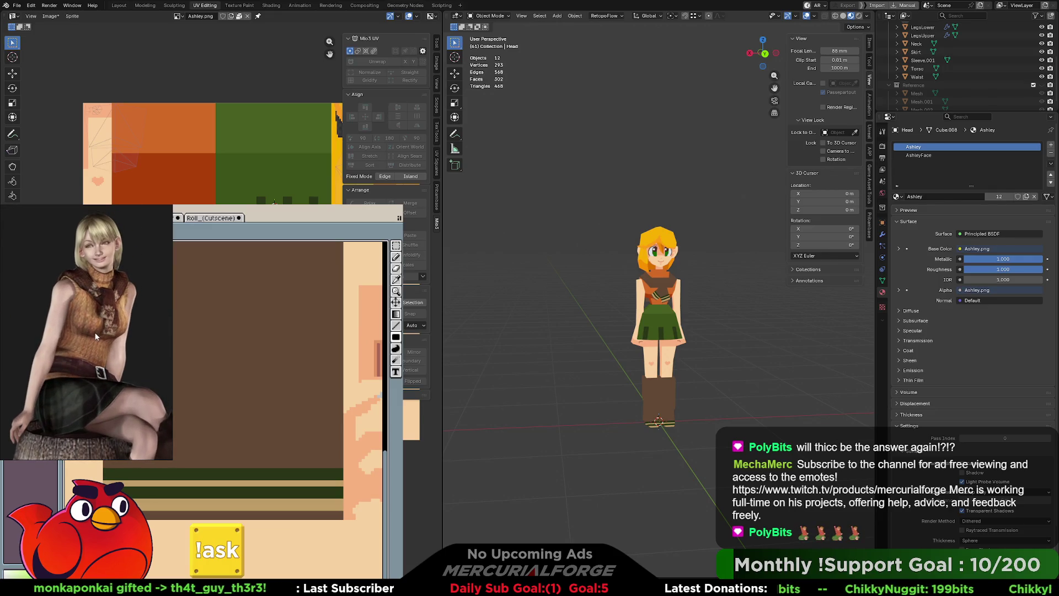
{"action": "scroll", "coordinate": [659, 315], "scroll_direction": "up", "scroll_amount": 1}
{"action": "scroll", "coordinate": [658, 314], "scroll_direction": "up", "scroll_amount": 2}
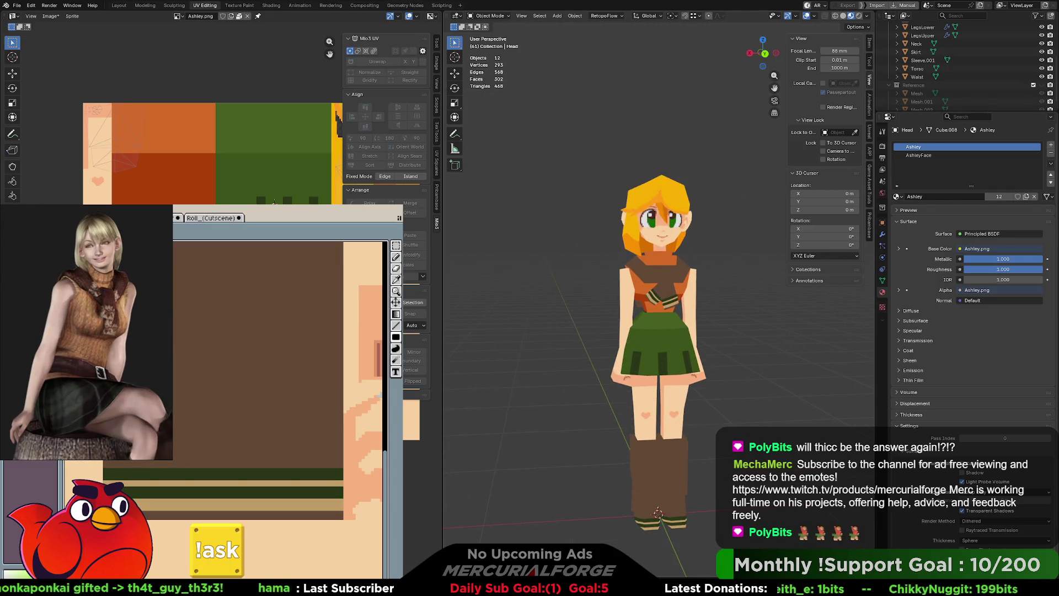
{"action": "scroll", "coordinate": [658, 315], "scroll_direction": "up", "scroll_amount": 1}
Pan the viewport up-left to frame the whole character beside the reference.
{"action": "mouse_move", "coordinate": [762, 405]}
{"action": "middle_mouse_down", "text": "shift"}
{"action": "mouse_move", "coordinate": [726, 341]}
{"action": "mouse_move", "coordinate": [741, 354]}
{"action": "middle_mouse_up", "text": "shift"}
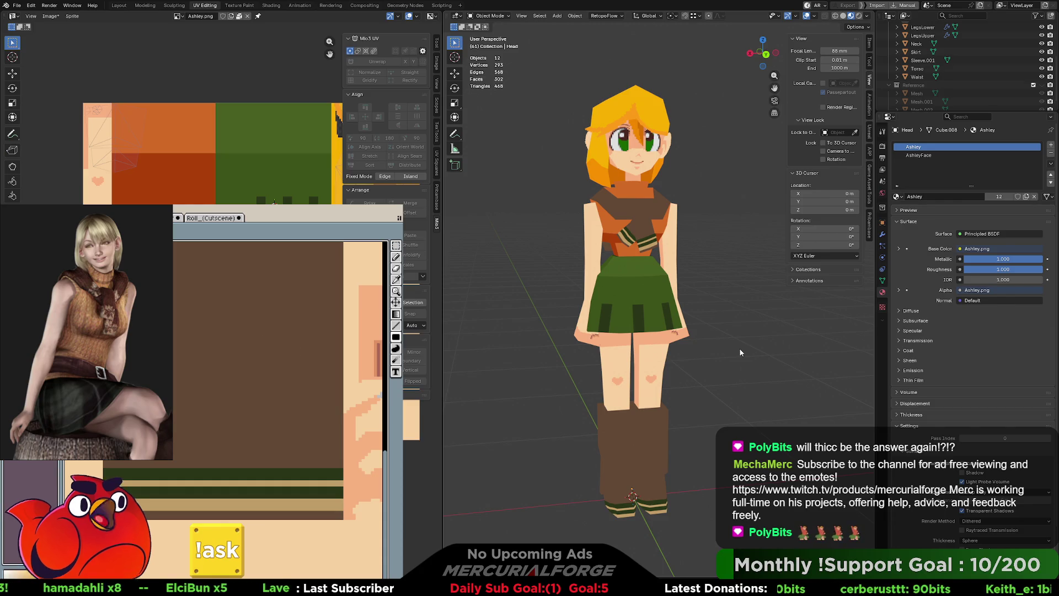
{"action": "scroll", "coordinate": [260, 380], "scroll_direction": "down", "scroll_amount": 2}
{"action": "scroll", "coordinate": [260, 380], "scroll_direction": "down", "scroll_amount": 1}
{"action": "scroll", "coordinate": [260, 380], "scroll_direction": "down", "scroll_amount": 1}
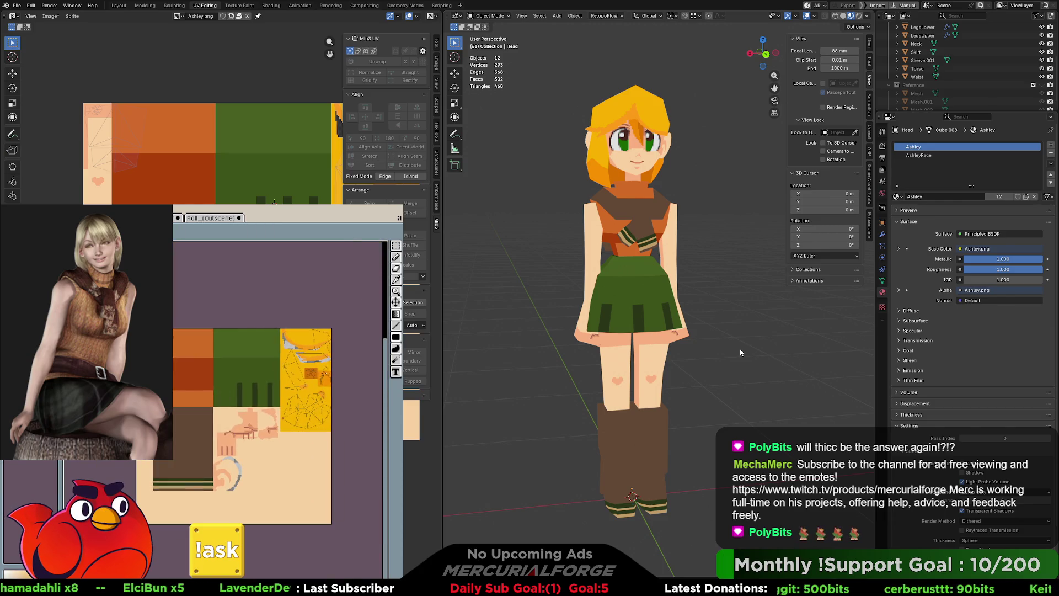
{"action": "scroll", "coordinate": [307, 379], "scroll_direction": "up", "scroll_amount": 3}
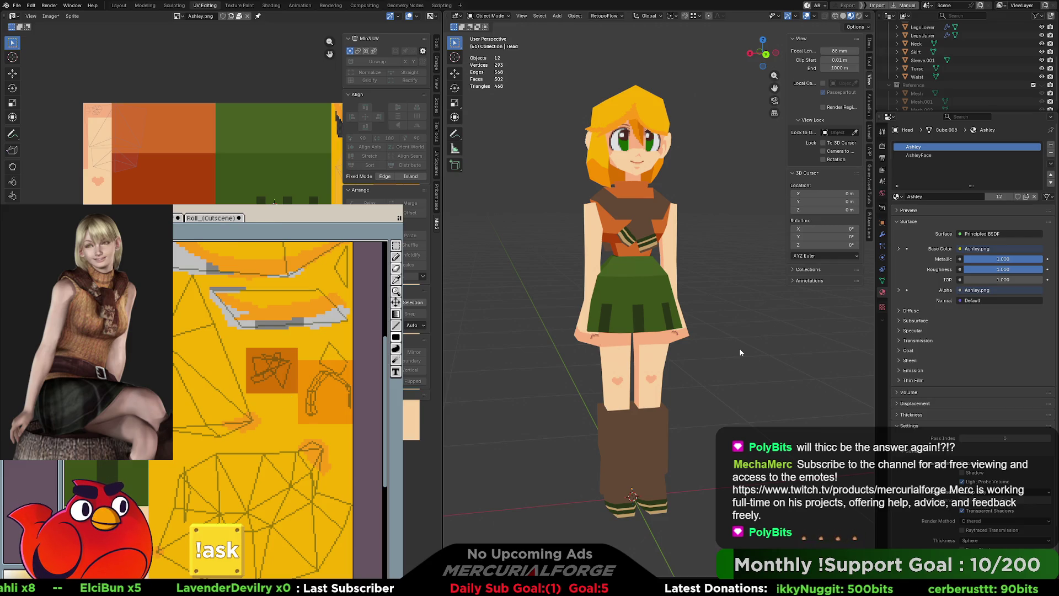
Change the yellow palette swatch to a paler shade so the hair reads lighter.
{"action": "left_click", "coordinate": [260, 380]}
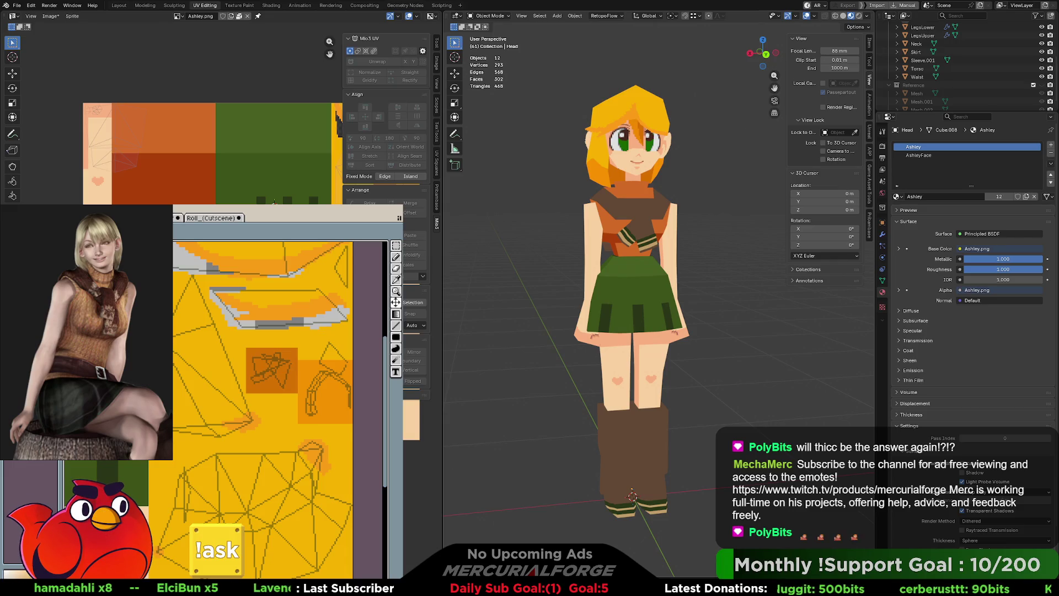
Orbit around the character to check the repainted hair from front and both sides.
{"action": "mouse_move", "coordinate": [671, 232]}
{"action": "middle_mouse_down"}
{"action": "mouse_move", "coordinate": [627, 233]}
{"action": "mouse_move", "coordinate": [654, 285]}
{"action": "mouse_move", "coordinate": [617, 379]}
{"action": "middle_mouse_up"}
{"action": "scroll", "coordinate": [648, 317], "scroll_direction": "up", "scroll_amount": 2}
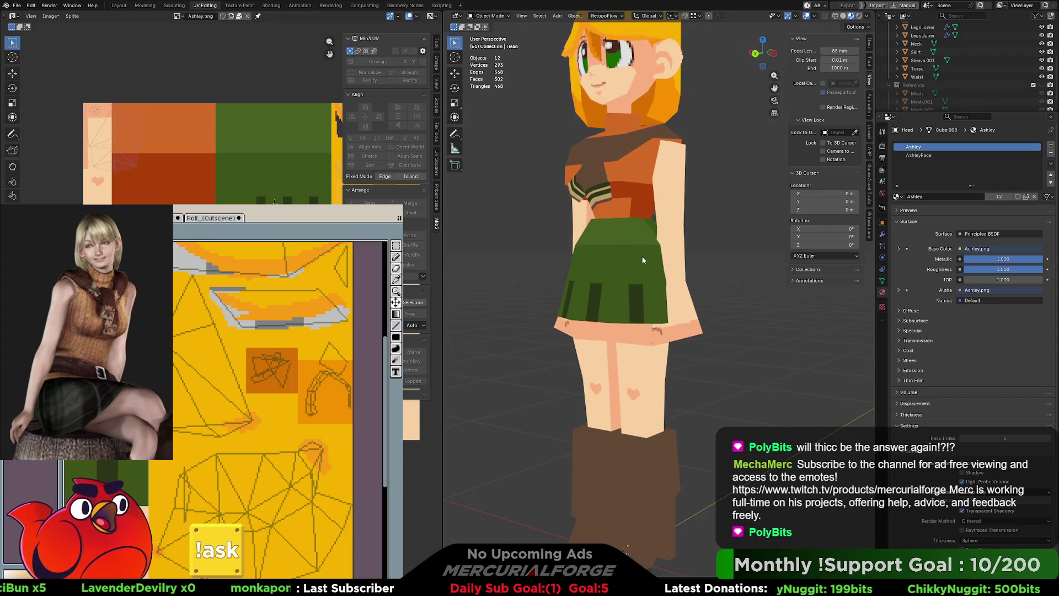
{"action": "scroll", "coordinate": [658, 281], "scroll_direction": "up", "scroll_amount": 2}
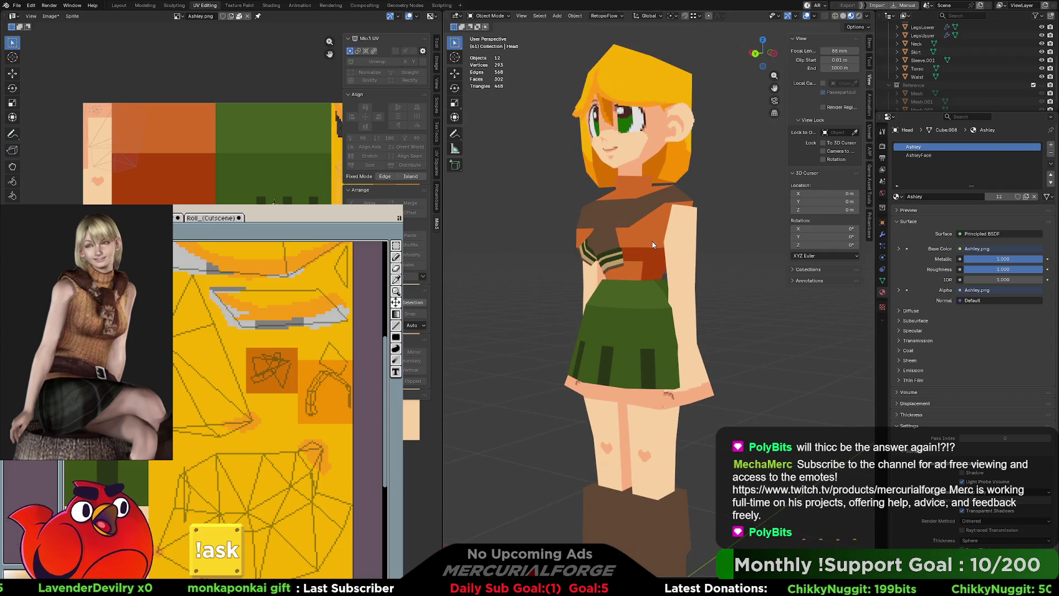
{"action": "middle_click_drag", "start_coordinate": [597, 226], "coordinate": [660, 207]}
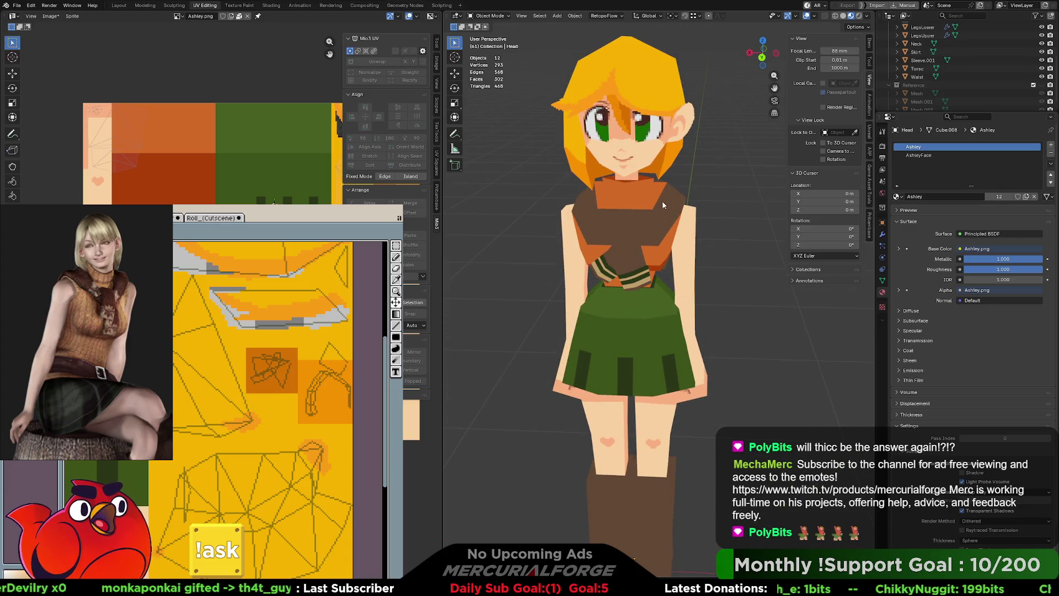
{"action": "mouse_move", "coordinate": [664, 197]}
{"action": "middle_mouse_down"}
{"action": "mouse_move", "coordinate": [582, 204]}
{"action": "mouse_move", "coordinate": [660, 182]}
{"action": "middle_mouse_up"}
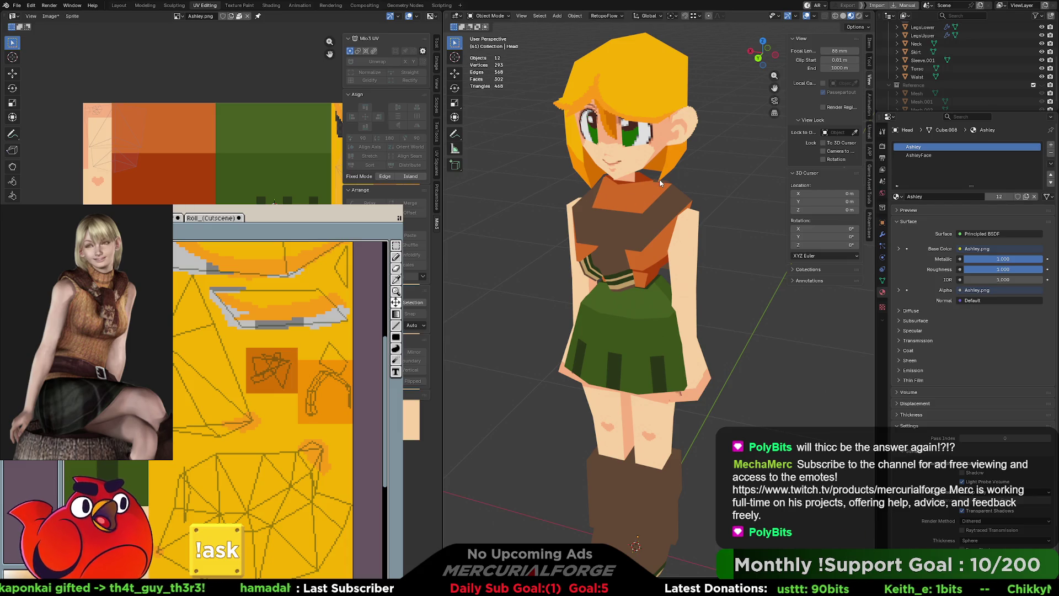
{"action": "mouse_move", "coordinate": [676, 213]}
{"action": "middle_mouse_down"}
{"action": "mouse_move", "coordinate": [536, 218]}
{"action": "mouse_move", "coordinate": [656, 197]}
{"action": "middle_mouse_up"}
{"action": "scroll", "coordinate": [666, 247], "scroll_direction": "down", "scroll_amount": 5}
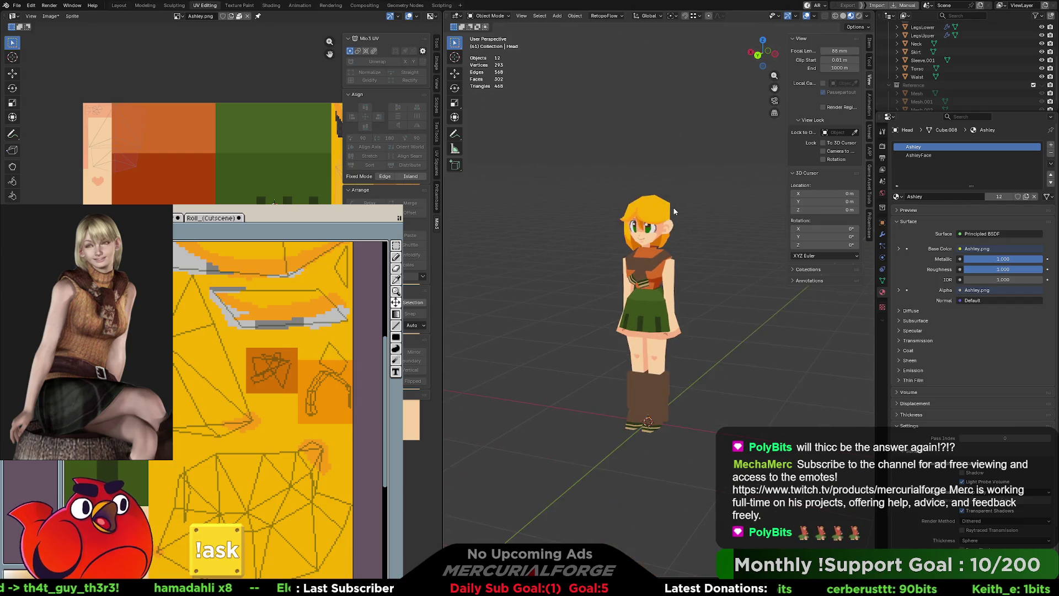
{"action": "mouse_move", "coordinate": [666, 247]}
{"action": "middle_mouse_down"}
{"action": "mouse_move", "coordinate": [758, 233]}
{"action": "mouse_move", "coordinate": [657, 241]}
{"action": "middle_mouse_up"}
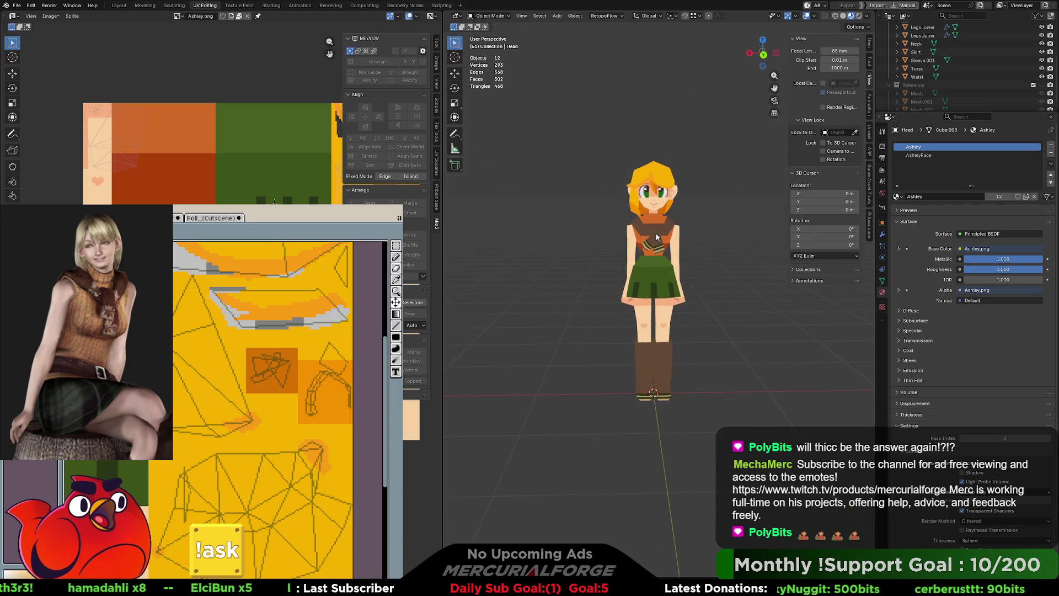
{"action": "scroll", "coordinate": [657, 237], "scroll_direction": "down", "scroll_amount": 3}
{"action": "scroll", "coordinate": [663, 264], "scroll_direction": "up", "scroll_amount": 2}
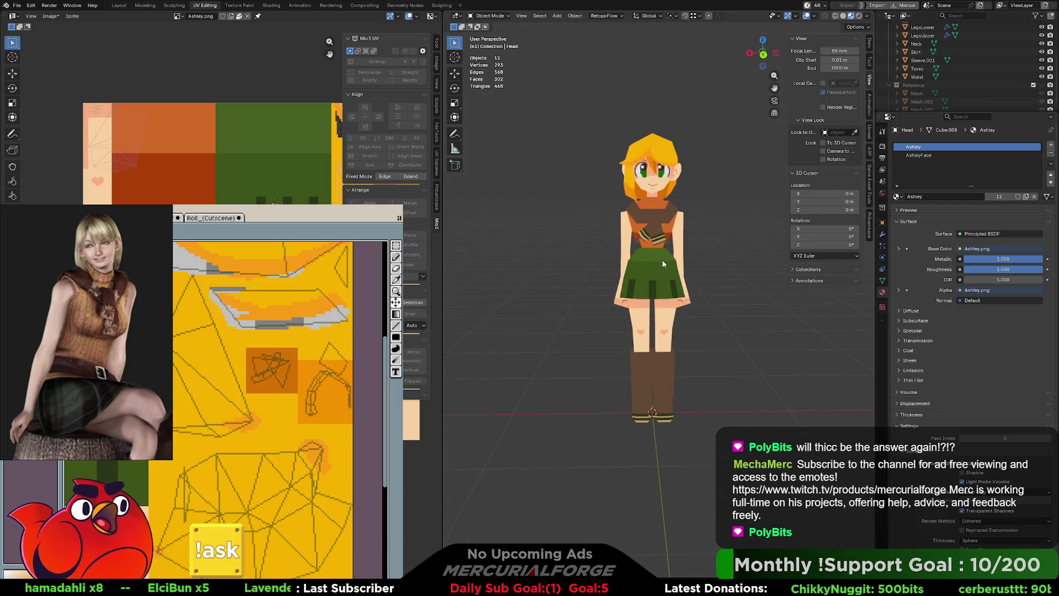
{"action": "scroll", "coordinate": [662, 260], "scroll_direction": "up", "scroll_amount": 1}
{"action": "scroll", "coordinate": [654, 240], "scroll_direction": "up", "scroll_amount": 1}
{"action": "scroll", "coordinate": [639, 211], "scroll_direction": "up", "scroll_amount": 2}
{"action": "middle_click_drag", "start_coordinate": [639, 211], "coordinate": [638, 227], "text": "shift"}
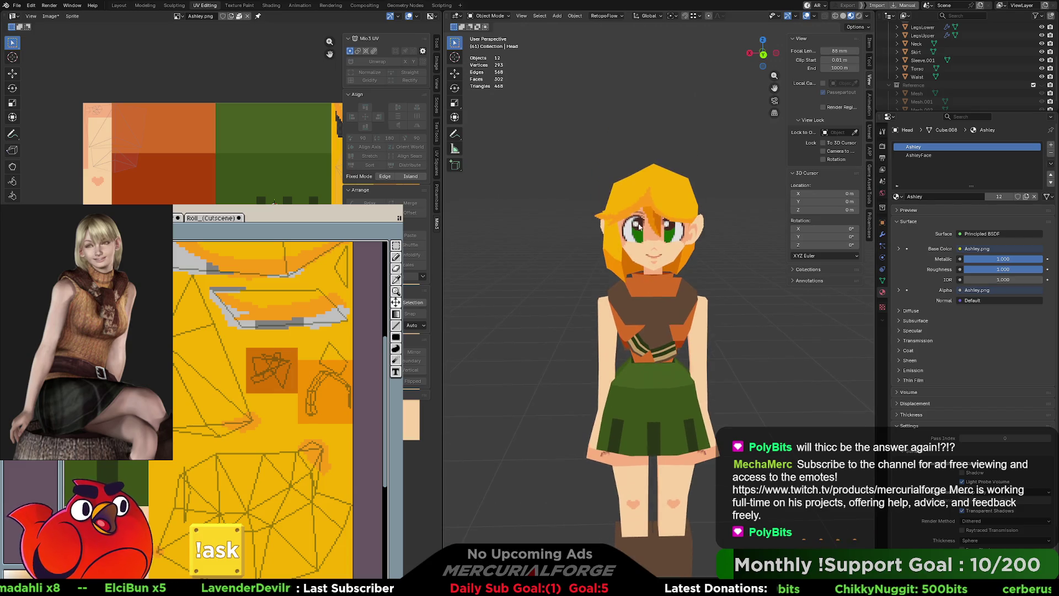
{"action": "scroll", "coordinate": [662, 249], "scroll_direction": "down", "scroll_amount": 1}
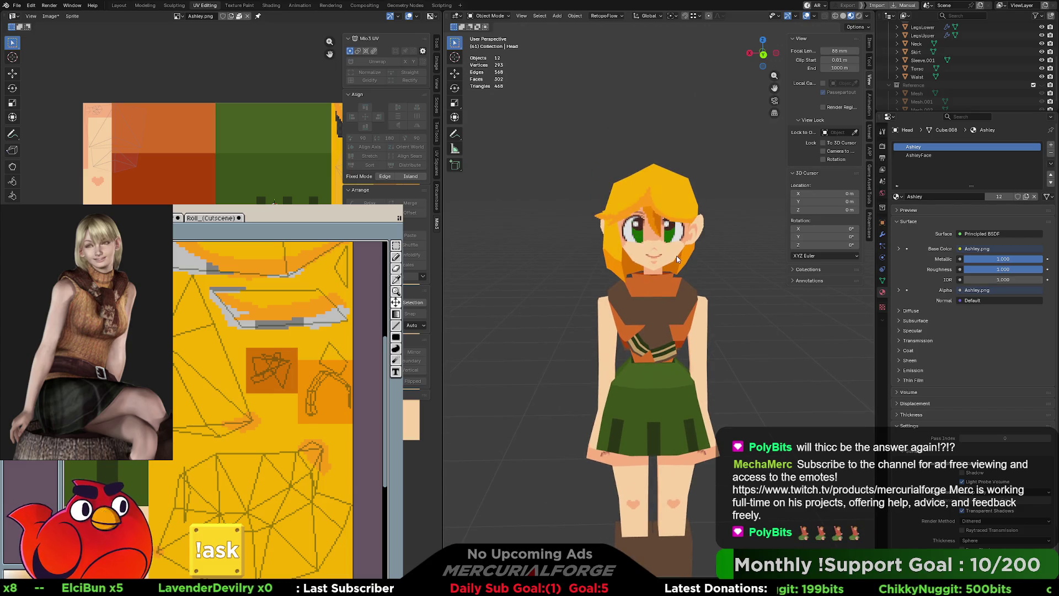
{"action": "scroll", "coordinate": [678, 270], "scroll_direction": "down", "scroll_amount": 2}
{"action": "scroll", "coordinate": [682, 256], "scroll_direction": "up", "scroll_amount": 1}
{"action": "scroll", "coordinate": [684, 234], "scroll_direction": "up", "scroll_amount": 1}
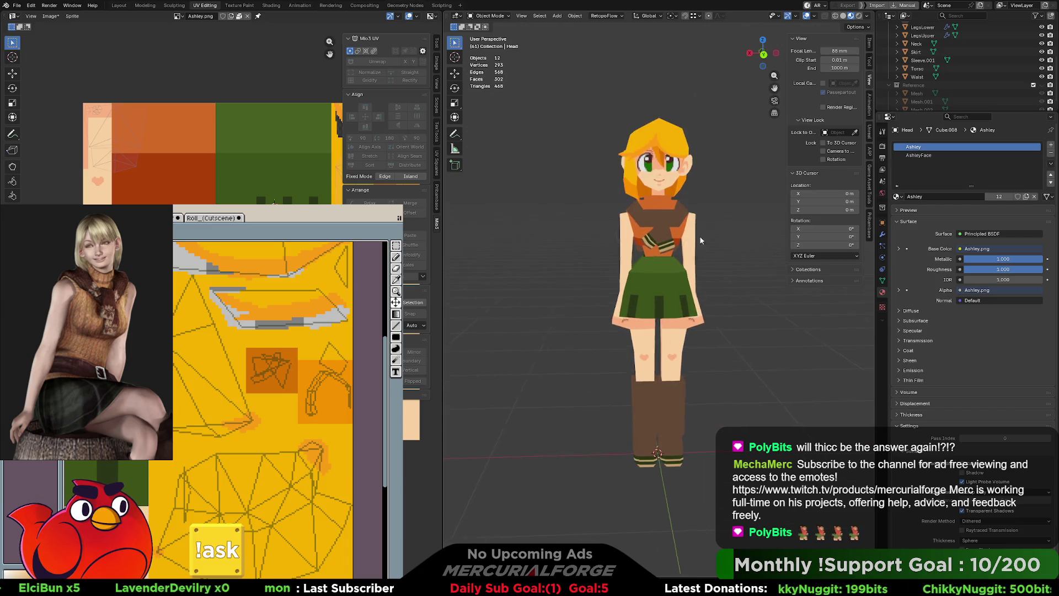
{"action": "mouse_move", "coordinate": [684, 233]}
{"action": "middle_mouse_down"}
{"action": "mouse_move", "coordinate": [744, 236]}
{"action": "mouse_move", "coordinate": [607, 230]}
{"action": "mouse_move", "coordinate": [632, 237]}
{"action": "mouse_move", "coordinate": [696, 171]}
{"action": "mouse_move", "coordinate": [780, 167]}
{"action": "mouse_move", "coordinate": [527, 169]}
{"action": "mouse_move", "coordinate": [776, 168]}
{"action": "middle_mouse_up"}
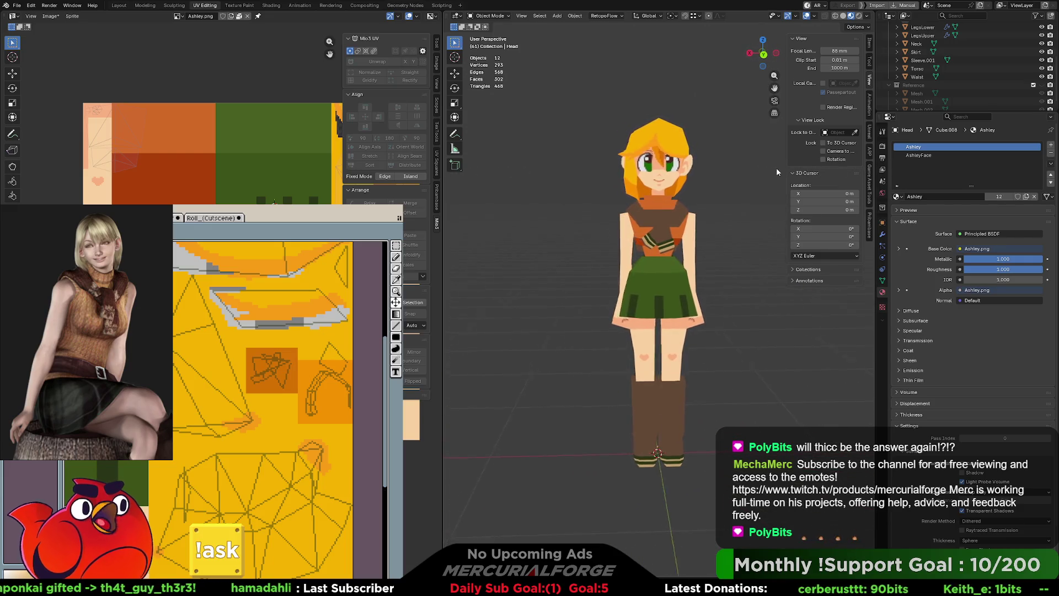
{"action": "scroll", "coordinate": [779, 167], "scroll_direction": "down", "scroll_amount": 2}
{"action": "mouse_move", "coordinate": [702, 242]}
{"action": "middle_mouse_down"}
{"action": "mouse_move", "coordinate": [710, 256]}
{"action": "mouse_move", "coordinate": [702, 244]}
{"action": "mouse_move", "coordinate": [715, 245]}
{"action": "middle_mouse_up"}
{"action": "scroll", "coordinate": [714, 245], "scroll_direction": "up", "scroll_amount": 1}
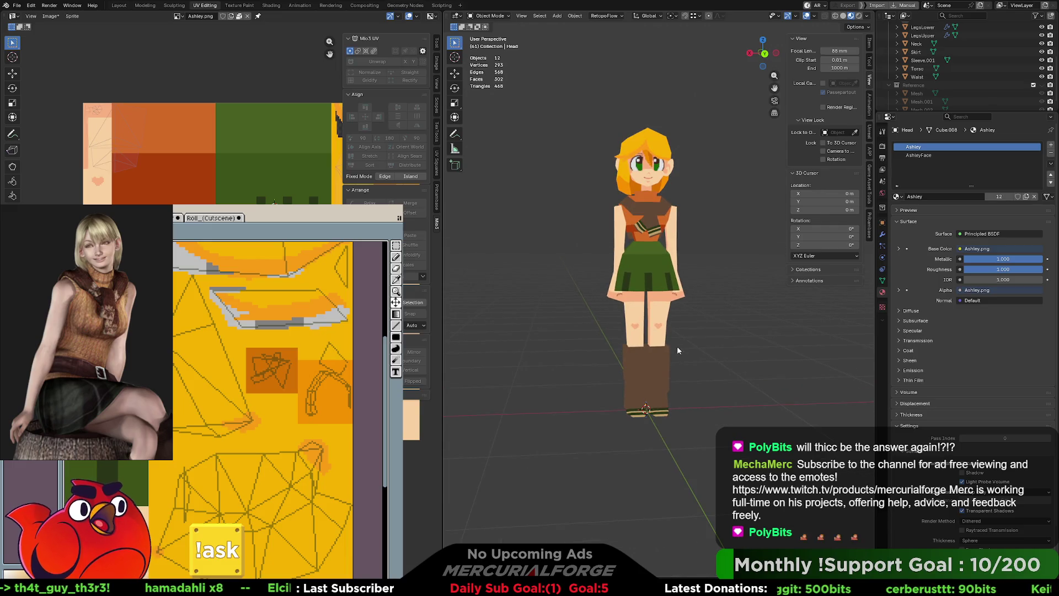
{"action": "scroll", "coordinate": [703, 286], "scroll_direction": "up", "scroll_amount": 1}
{"action": "scroll", "coordinate": [706, 293], "scroll_direction": "up", "scroll_amount": 1}
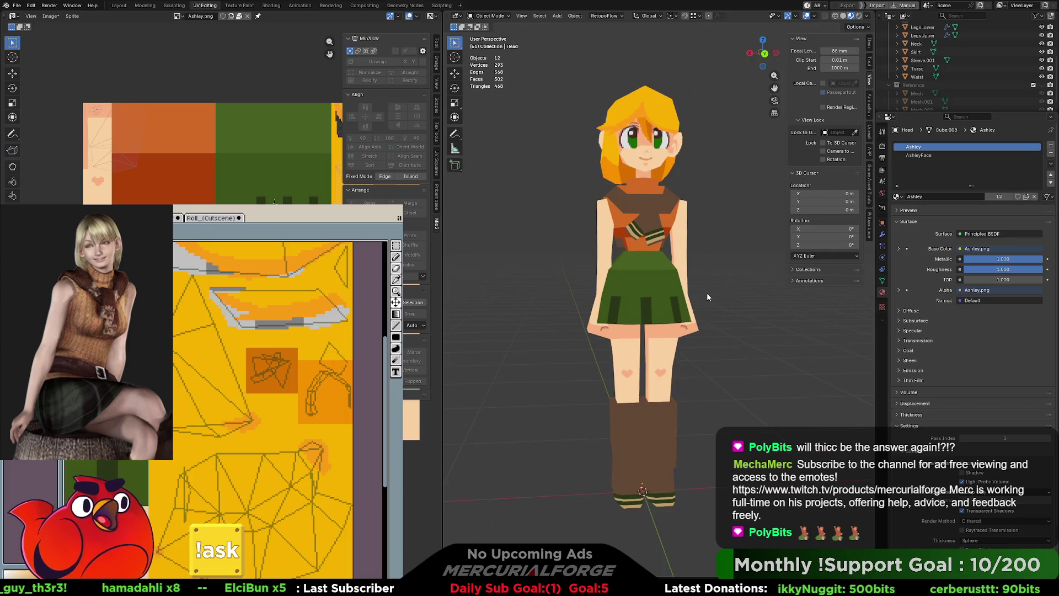
{"action": "scroll", "coordinate": [720, 288], "scroll_direction": "up", "scroll_amount": 1}
{"action": "middle_click_drag", "start_coordinate": [730, 288], "coordinate": [715, 279], "text": "shift"}
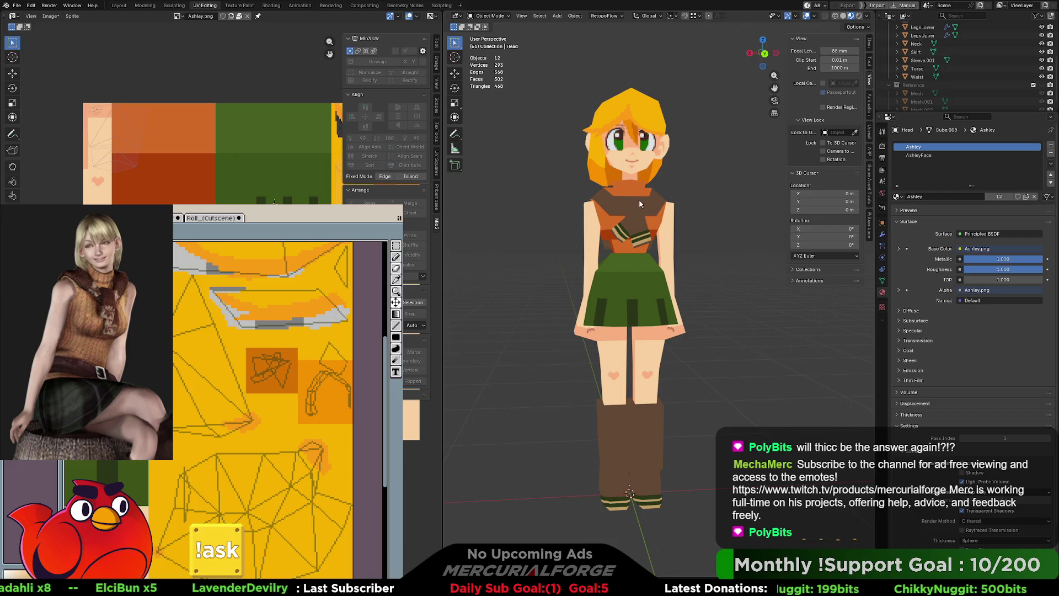
{"action": "scroll", "coordinate": [911, 75], "scroll_direction": "up", "scroll_amount": 4}
Select the Cone object for its Ashley material and enlarge the Outliner's object list.
{"action": "left_click", "coordinate": [915, 67]}
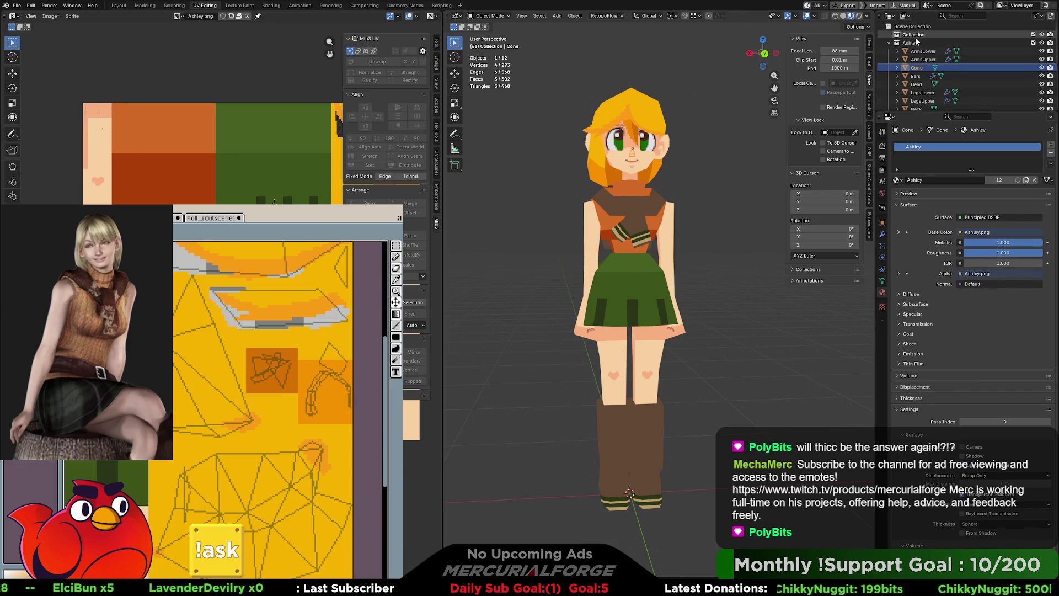
{"action": "left_click_drag", "start_coordinate": [968, 114], "coordinate": [967, 191]}
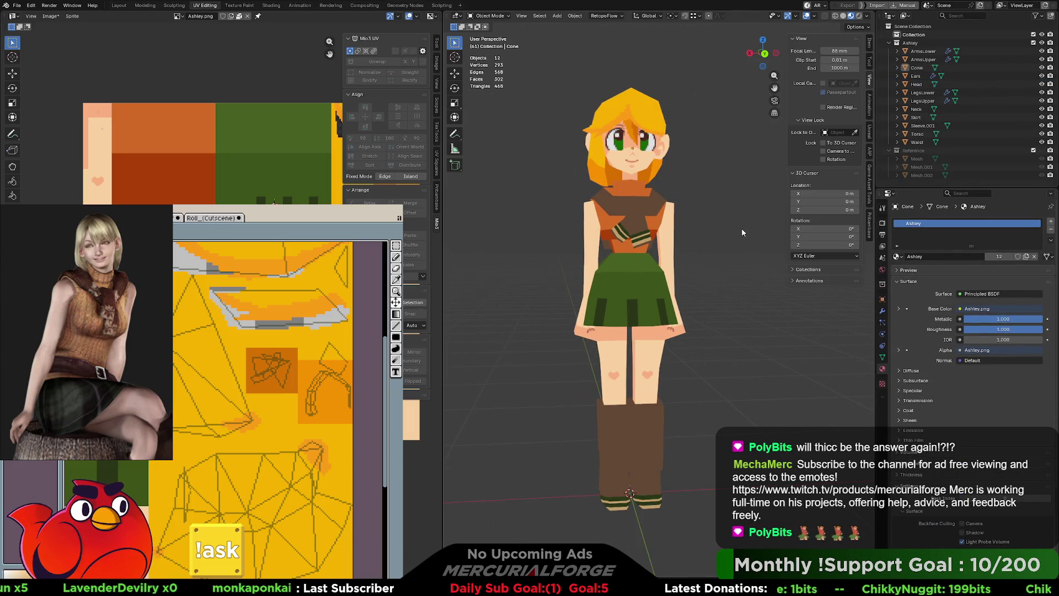
{"action": "middle_click_drag", "start_coordinate": [742, 228], "coordinate": [740, 223]}
{"action": "scroll", "coordinate": [741, 222], "scroll_direction": "up", "scroll_amount": 1}
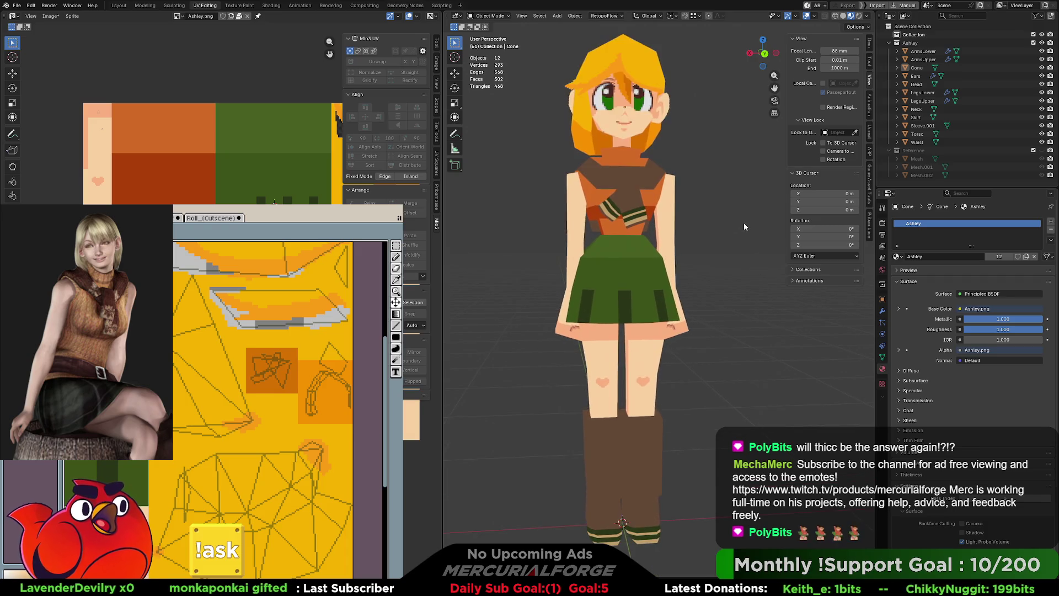
{"action": "scroll", "coordinate": [744, 223], "scroll_direction": "up", "scroll_amount": 2}
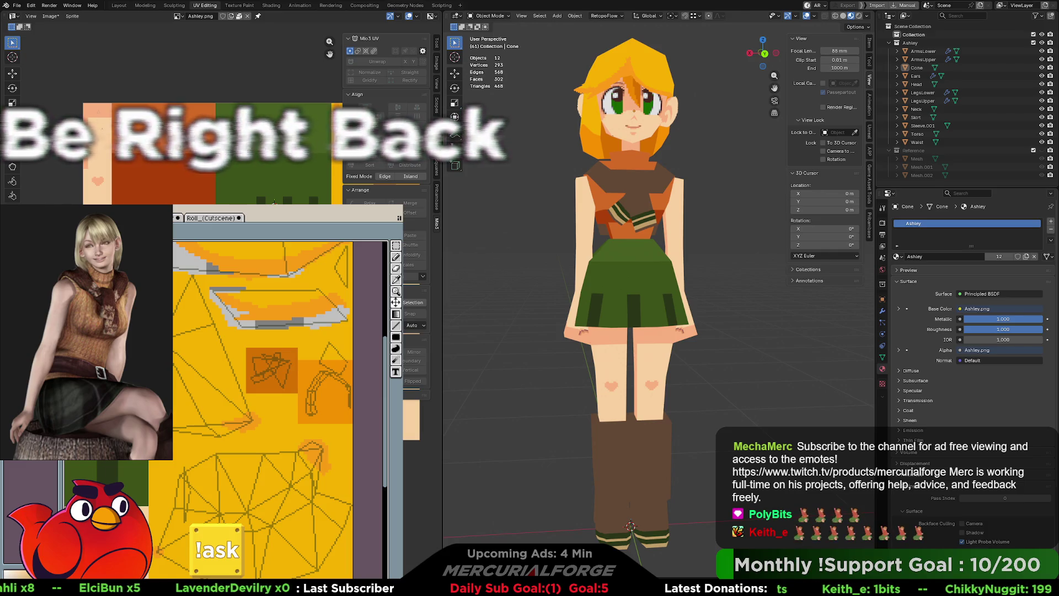
{"action": "mouse_move", "coordinate": [662, 289]}
{"action": "middle_mouse_down"}
{"action": "mouse_move", "coordinate": [701, 291]}
{"action": "mouse_move", "coordinate": [648, 284]}
{"action": "mouse_move", "coordinate": [662, 293]}
{"action": "middle_mouse_up"}
{"action": "scroll", "coordinate": [701, 291], "scroll_direction": "down", "scroll_amount": 3}
{"action": "scroll", "coordinate": [701, 291], "scroll_direction": "up", "scroll_amount": 3}
{"action": "scroll", "coordinate": [652, 293], "scroll_direction": "up", "scroll_amount": 3}
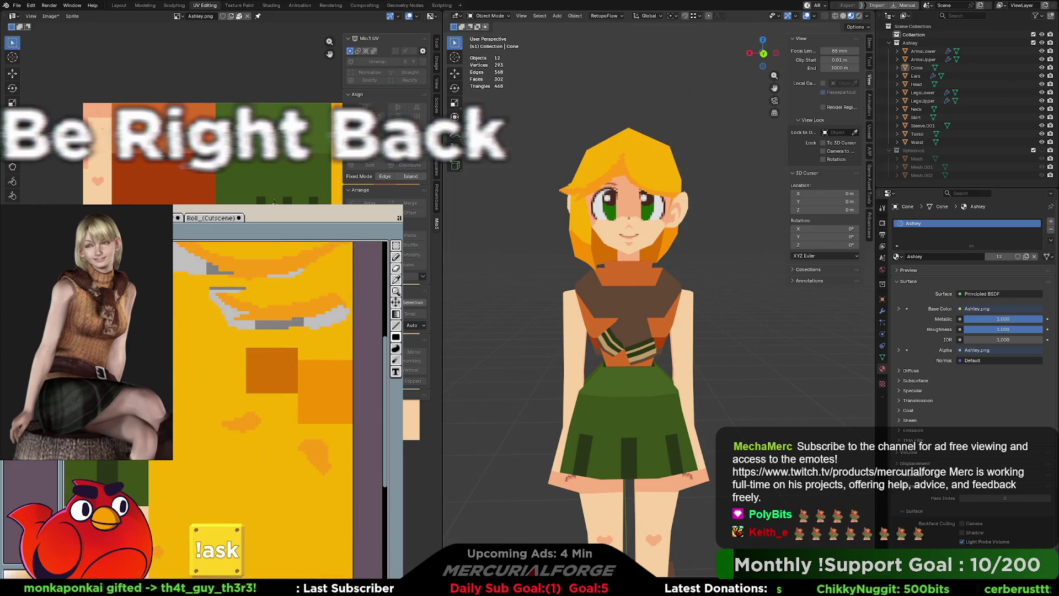
{"action": "middle_click_drag", "start_coordinate": [717, 252], "coordinate": [705, 252]}
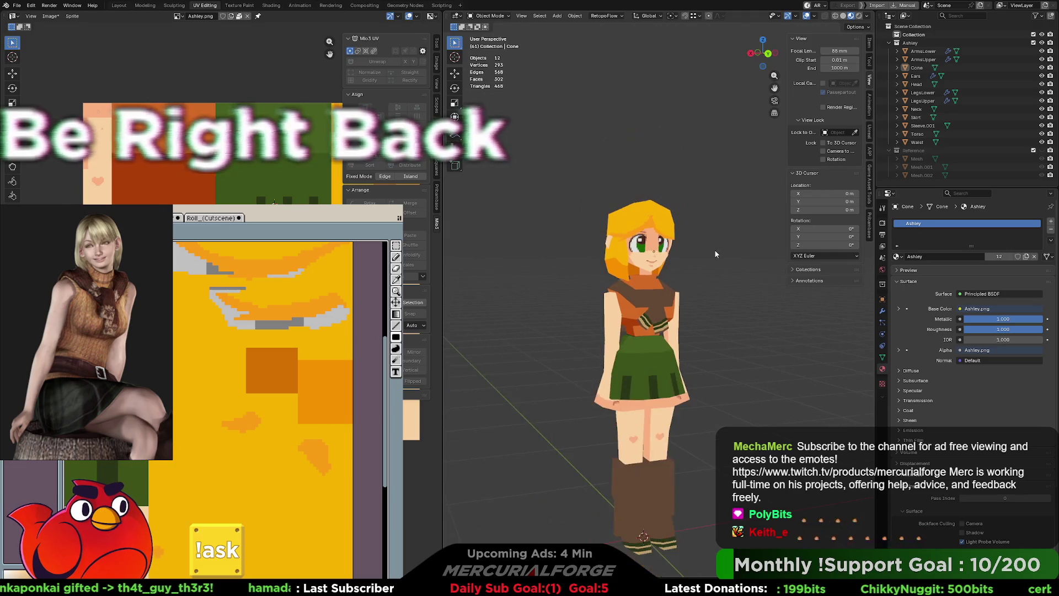
{"action": "scroll", "coordinate": [705, 252], "scroll_direction": "up", "scroll_amount": 4}
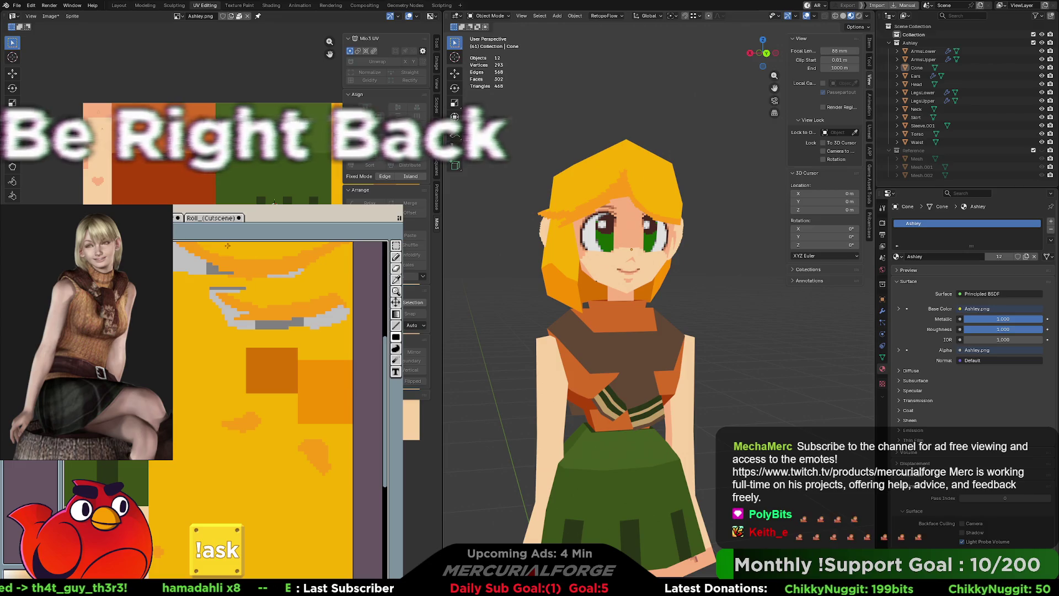
{"action": "scroll", "coordinate": [186, 237], "scroll_direction": "up", "scroll_amount": 5}
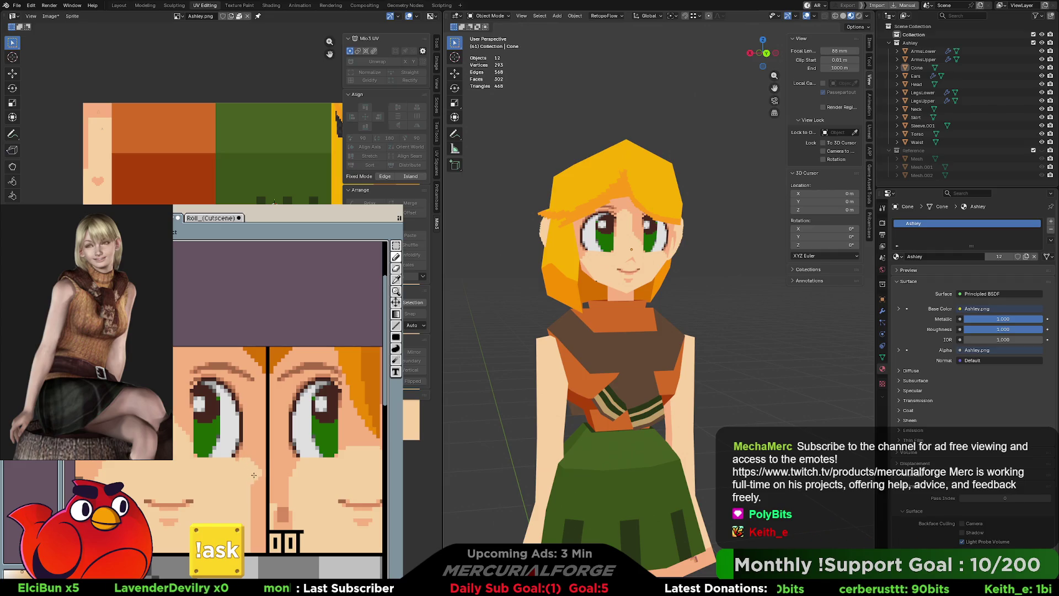
Draw the black divider line between the face halves down to the bottom shape.
{"action": "left_click_drag", "start_coordinate": [267, 461], "coordinate": [268, 490]}
{"action": "left_click_drag", "start_coordinate": [267, 553], "coordinate": [268, 490]}
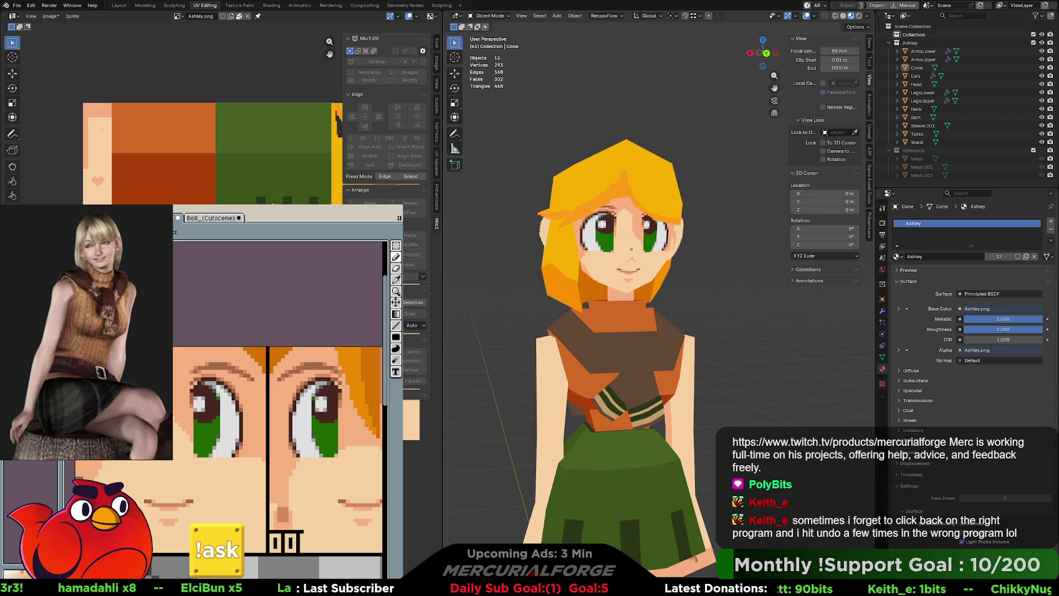
Turn the model to her left side and enter Edit Mode on the mesh.
{"action": "mouse_move", "coordinate": [655, 274]}
{"action": "middle_mouse_down"}
{"action": "mouse_move", "coordinate": [569, 279]}
{"action": "mouse_move", "coordinate": [592, 258]}
{"action": "middle_mouse_up"}
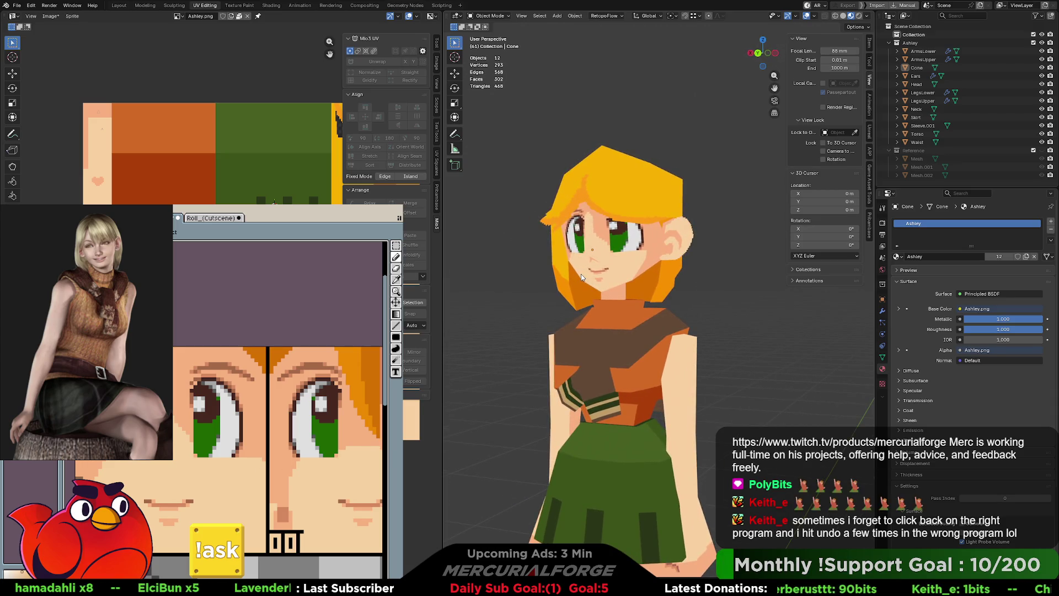
{"action": "key", "text": "Tab"}
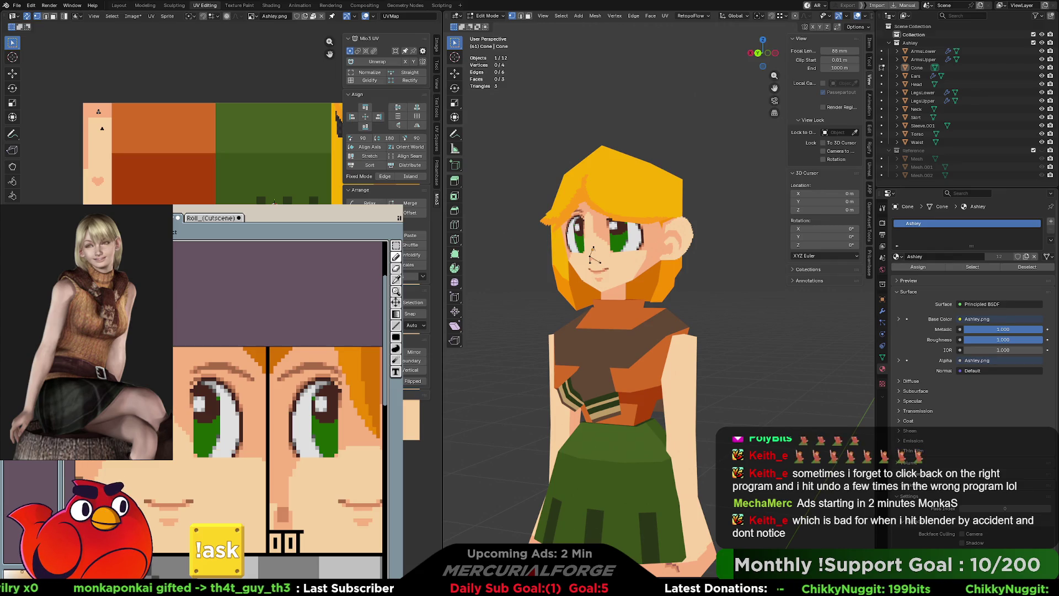
{"action": "scroll", "coordinate": [211, 471], "scroll_direction": "down", "scroll_amount": 3}
{"action": "scroll", "coordinate": [211, 472], "scroll_direction": "down", "scroll_amount": 2}
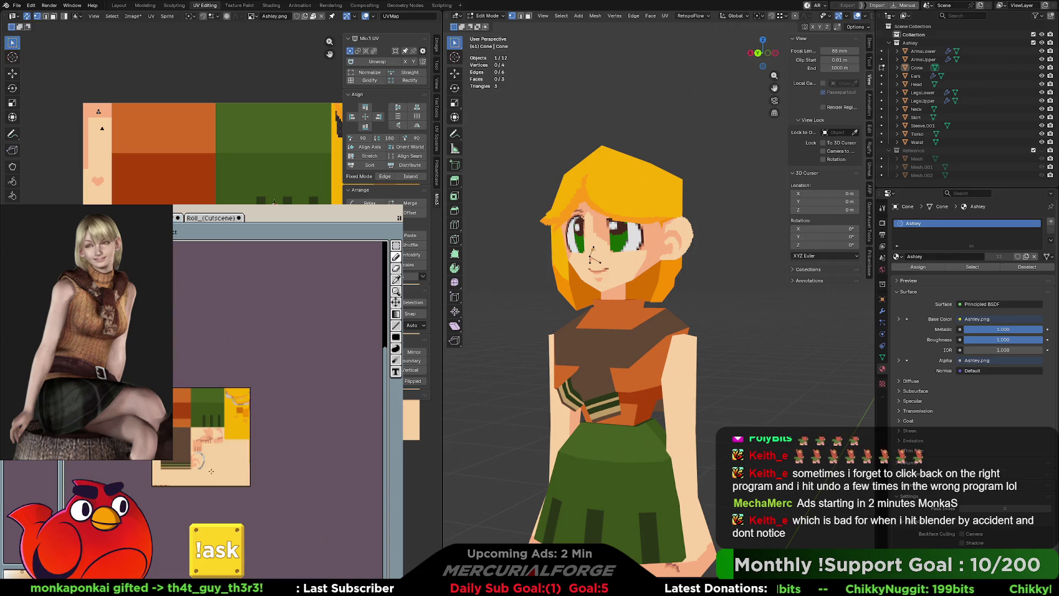
{"action": "scroll", "coordinate": [211, 471], "scroll_direction": "right", "scroll_amount": 2}
{"action": "scroll", "coordinate": [227, 465], "scroll_direction": "up", "scroll_amount": 4}
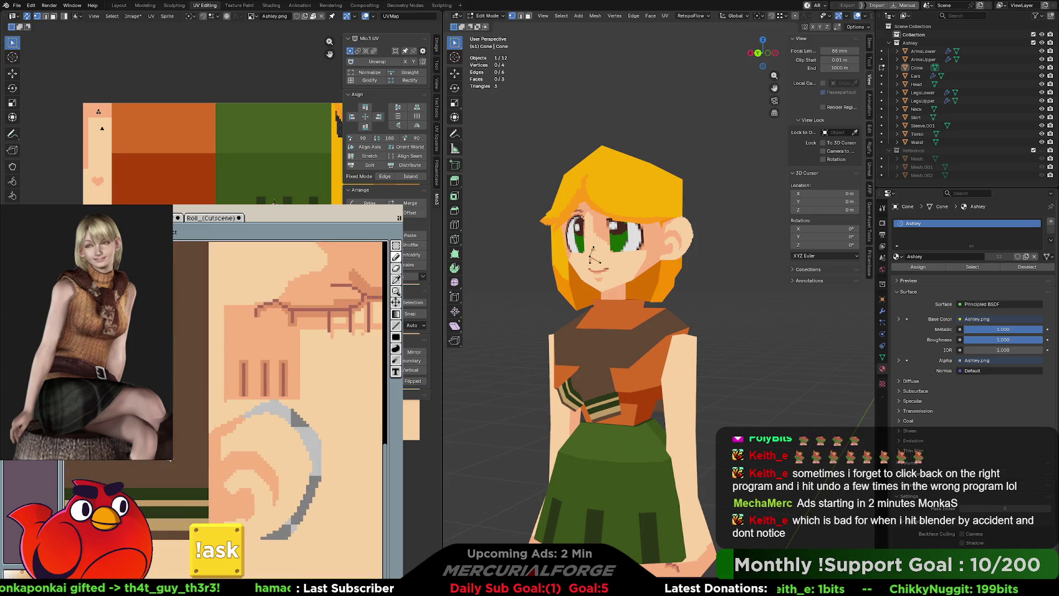
{"action": "scroll", "coordinate": [275, 401], "scroll_direction": "down", "scroll_amount": 1}
{"action": "mouse_move", "coordinate": [274, 401]}
{"action": "middle_mouse_down"}
{"action": "mouse_move", "coordinate": [362, 490]}
{"action": "mouse_move", "coordinate": [207, 219]}
{"action": "middle_mouse_up"}
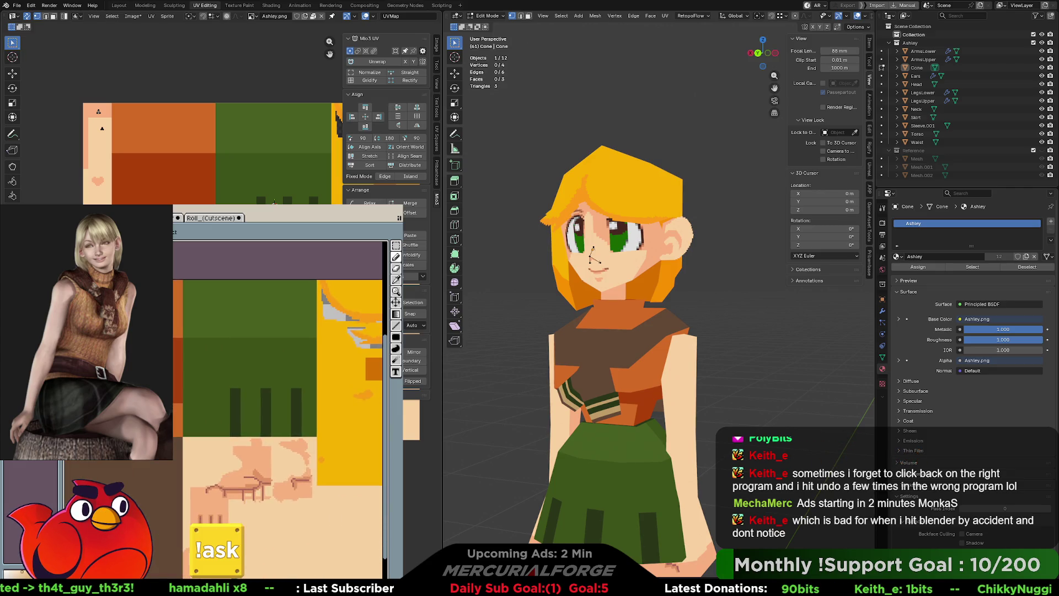
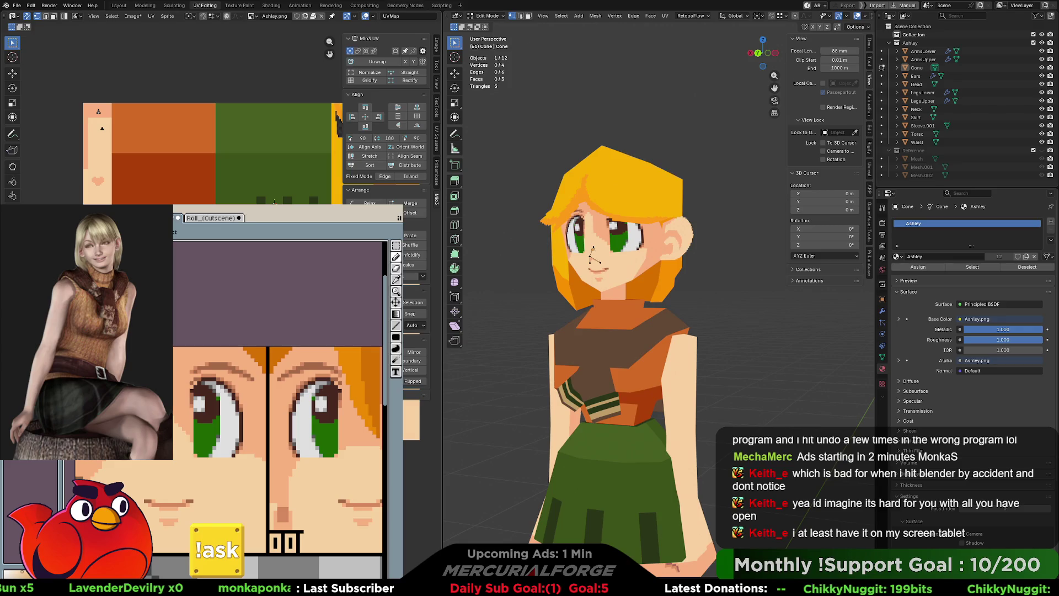
Orbit to a straight-on view of Ashley's face and nudge the pixel-art canvas.
{"action": "middle_click_drag", "start_coordinate": [592, 258], "coordinate": [649, 256]}
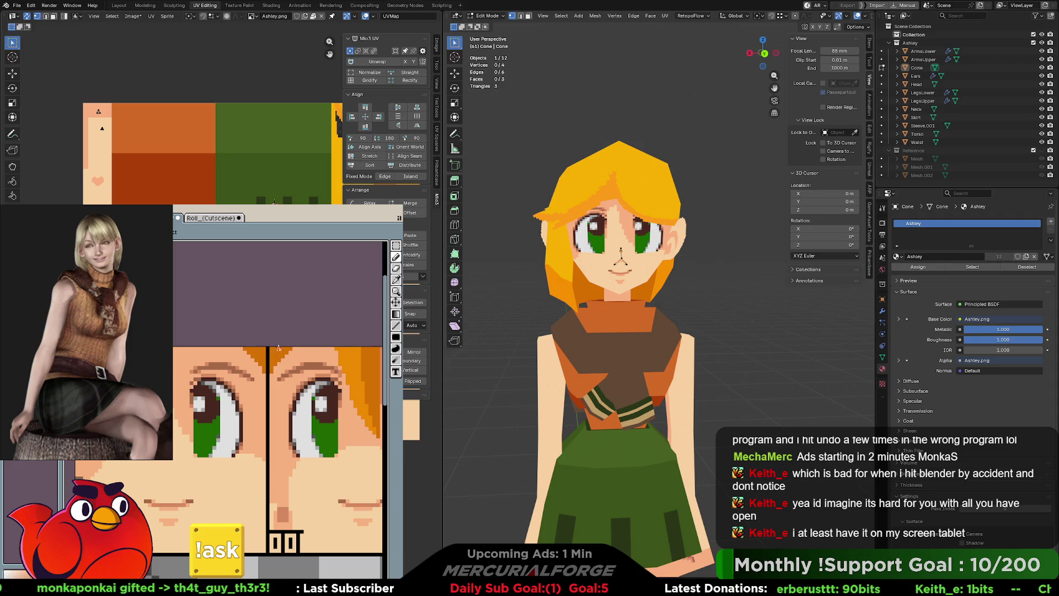
{"action": "middle_click_drag", "start_coordinate": [181, 417], "coordinate": [153, 467]}
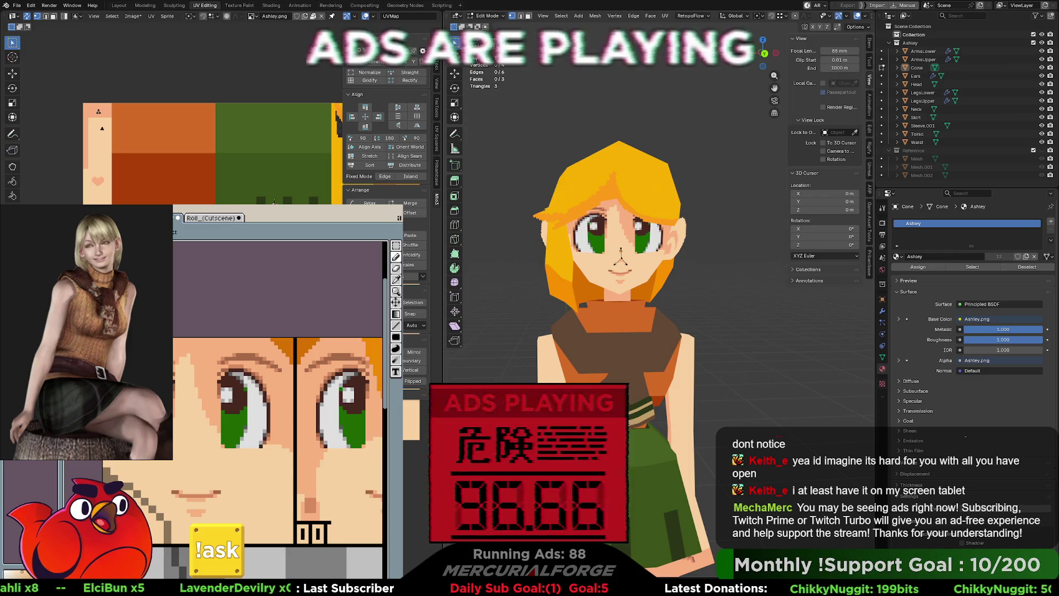
{"action": "scroll", "coordinate": [613, 274], "scroll_direction": "up", "scroll_amount": 5}
{"action": "scroll", "coordinate": [612, 273], "scroll_direction": "down", "scroll_amount": 5}
Leave the cone's local view and editing, showing Ashley whole beside Roll in Object Mode.
{"action": "middle_click_drag", "start_coordinate": [612, 282], "coordinate": [636, 301]}
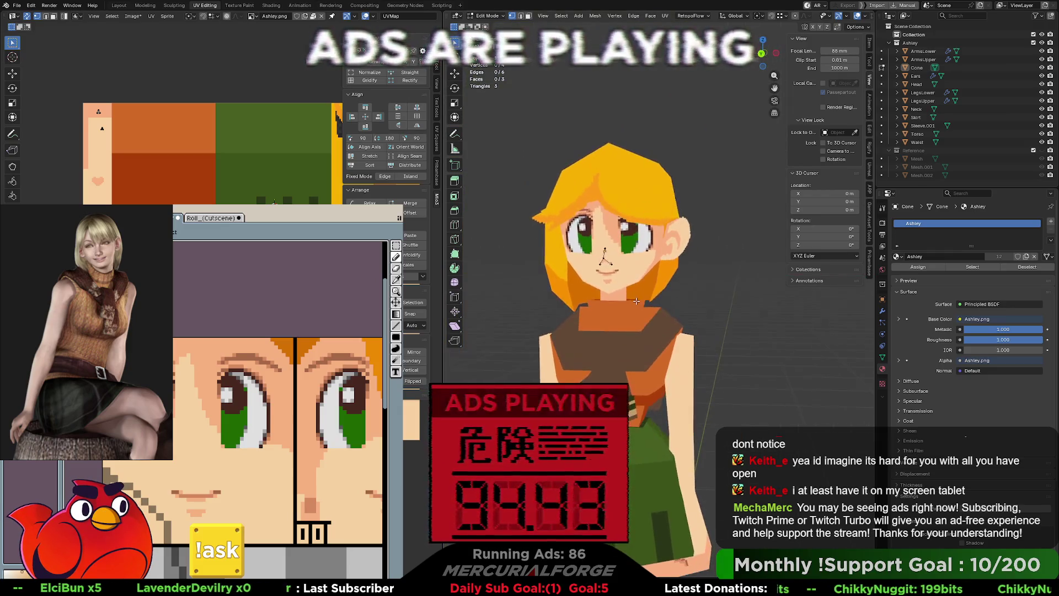
{"action": "key", "text": "KP_Divide"}
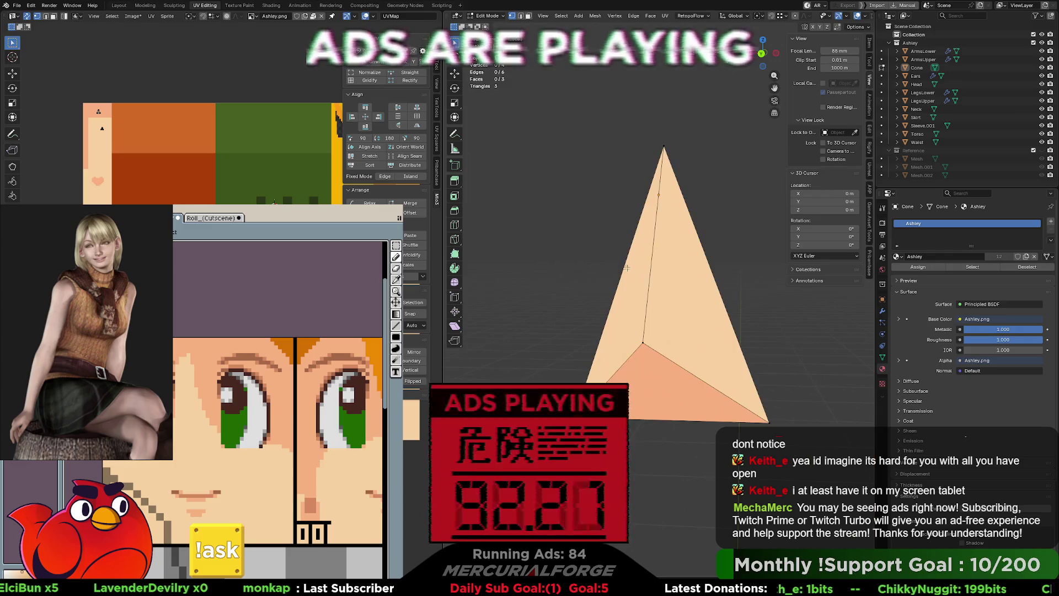
{"action": "scroll", "coordinate": [626, 268], "scroll_direction": "down", "scroll_amount": 4}
{"action": "key", "text": "Tab"}
{"action": "key", "text": "KP_Divide"}
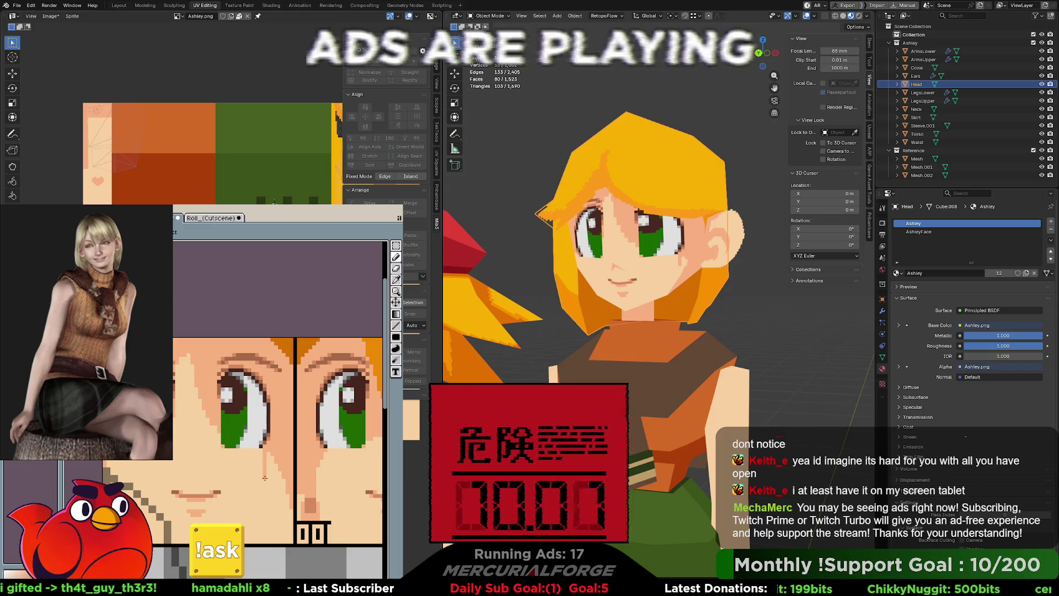
{"action": "scroll", "coordinate": [641, 279], "scroll_direction": "down", "scroll_amount": 5}
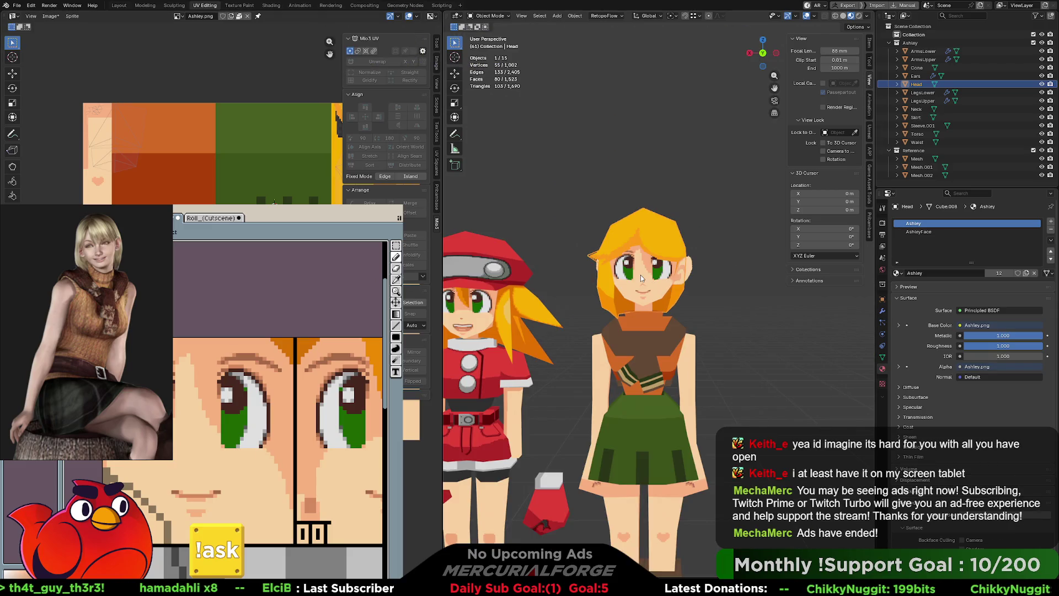
{"action": "left_click", "coordinate": [179, 16]}
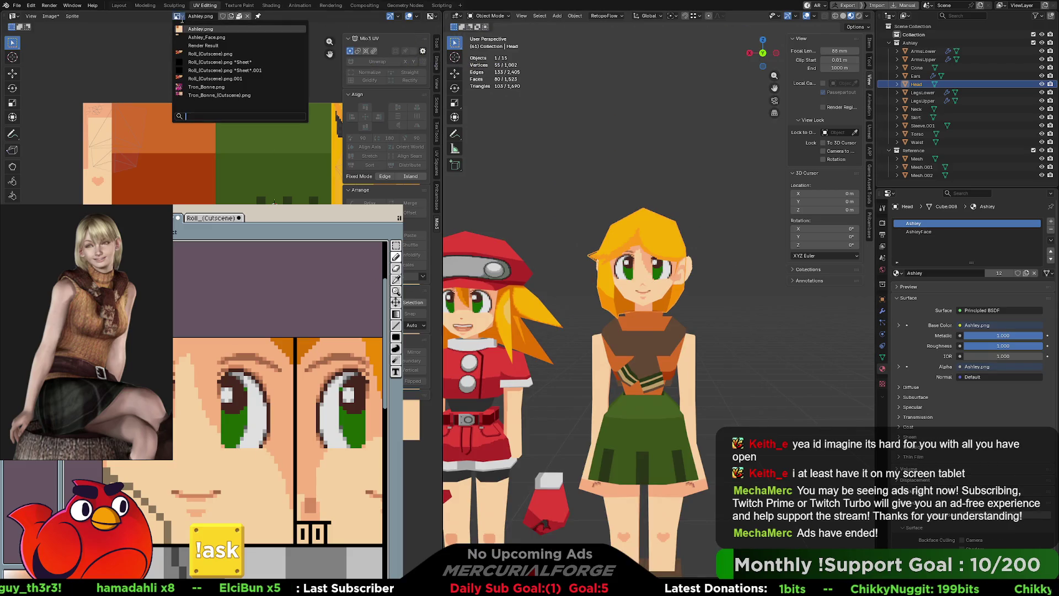
Display Ashley_Face.png in the UV editor and enter Edit Mode on the Head mesh.
{"action": "left_click", "coordinate": [202, 38]}
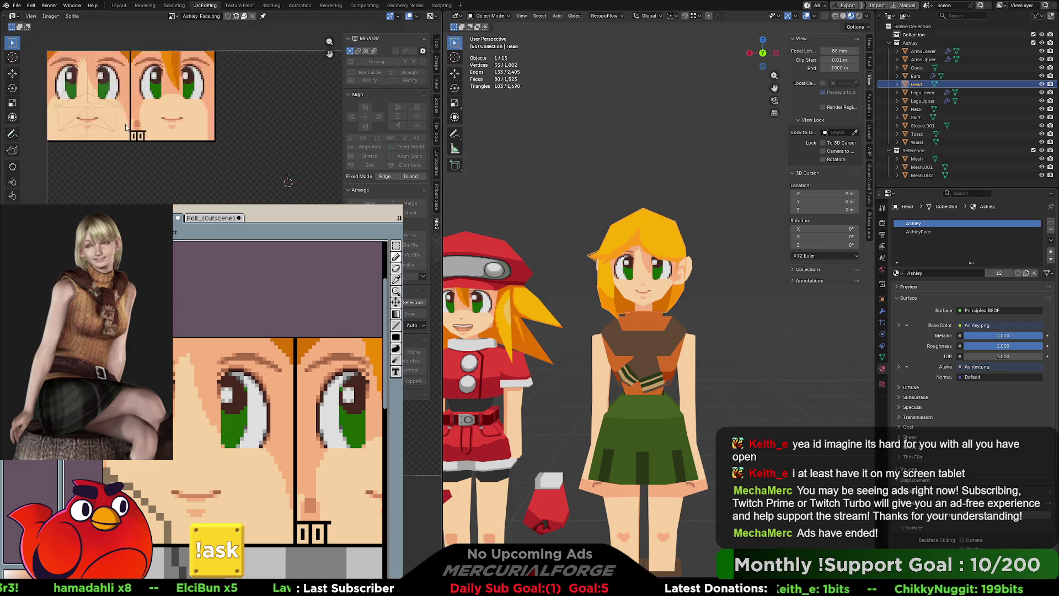
{"action": "middle_click_drag", "start_coordinate": [248, 149], "coordinate": [248, 248]}
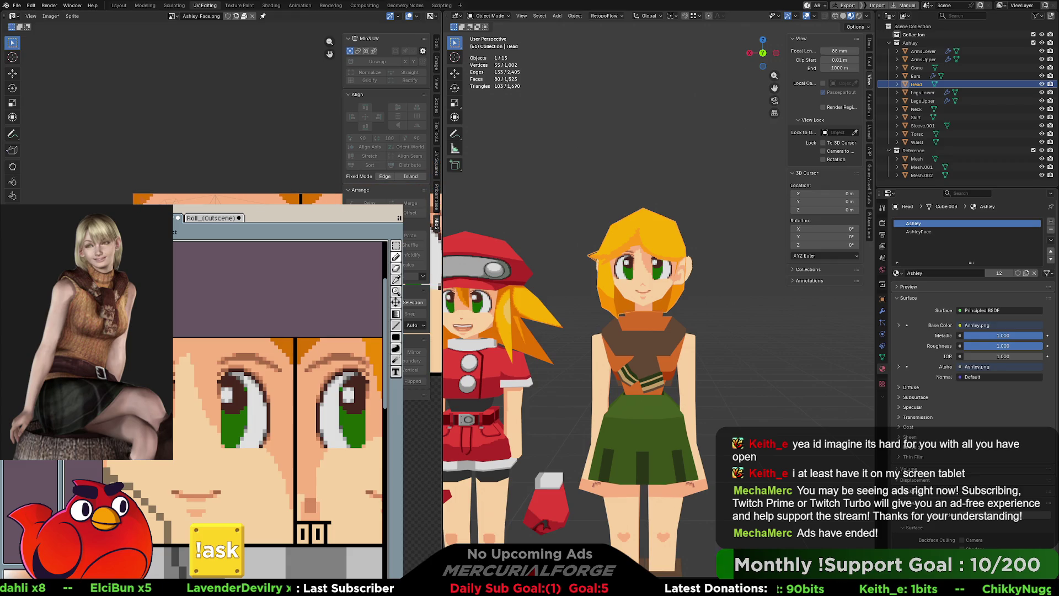
{"action": "scroll", "coordinate": [575, 279], "scroll_direction": "down", "scroll_amount": 3}
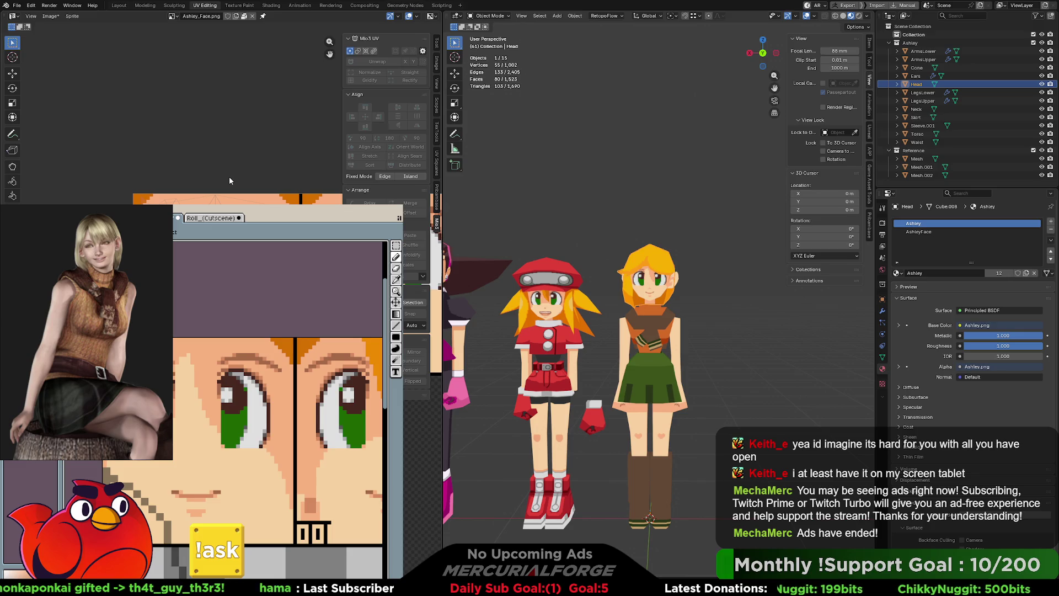
{"action": "key", "text": "Tab"}
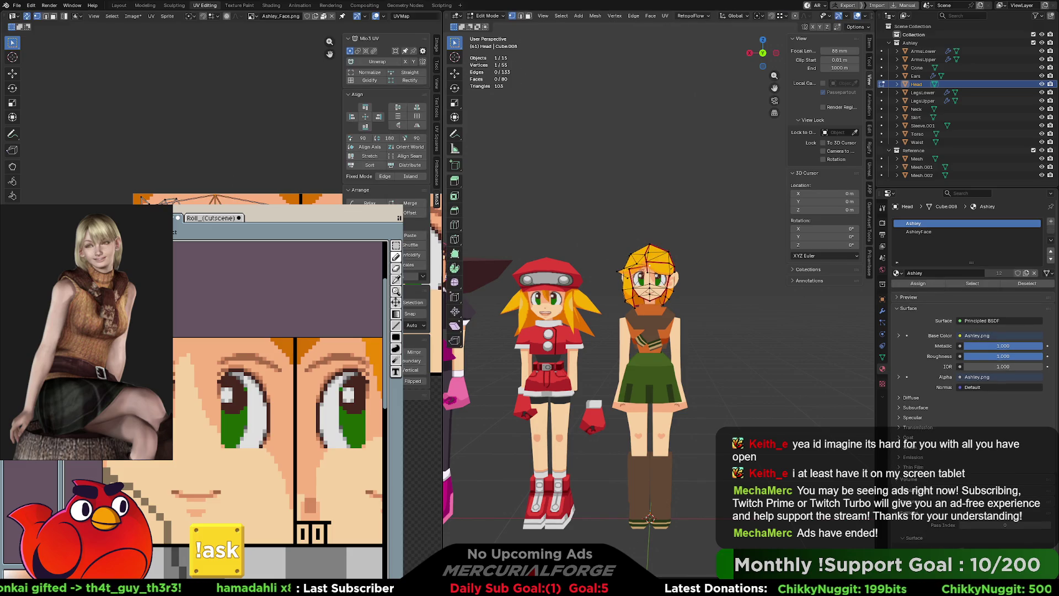
Grow the head face selection with Ctrl+Numpad Plus, then pick a single head vertex.
{"action": "key", "text": "ctrl+KP_Add"}
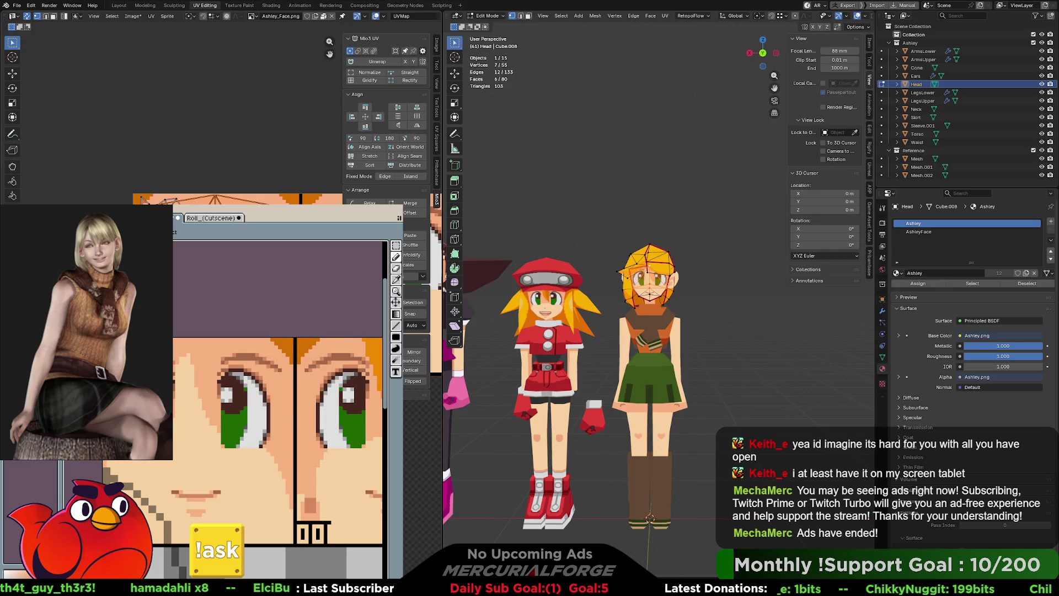
{"action": "key", "text": "i"}
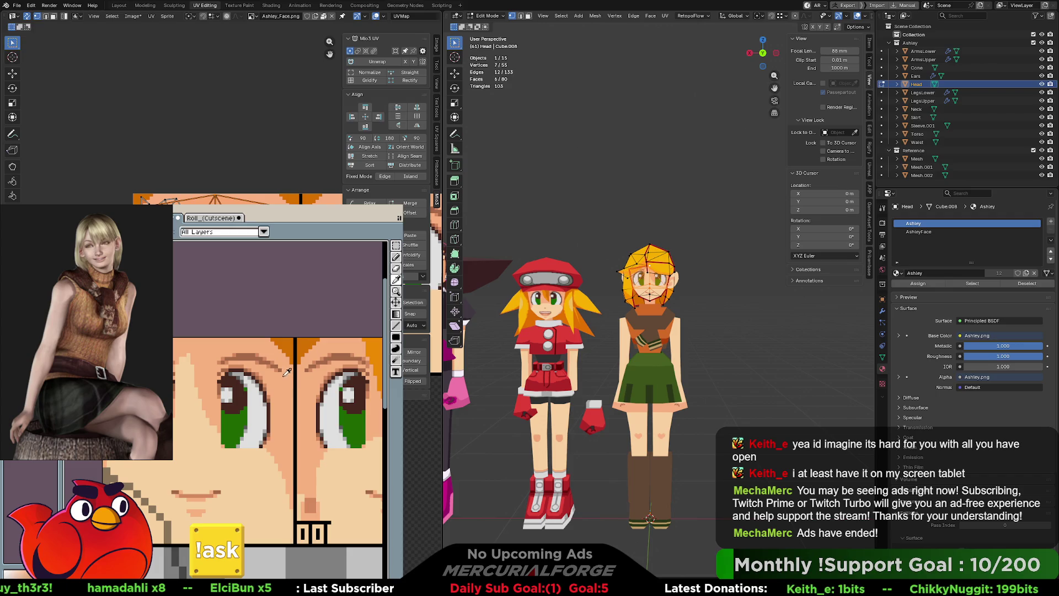
{"action": "key", "text": "b"}
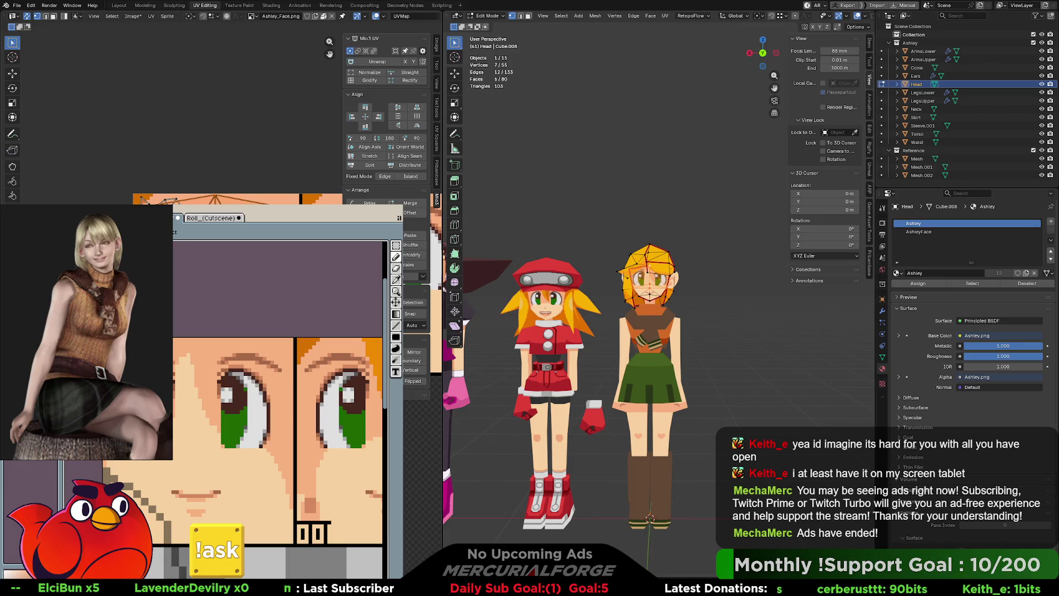
{"action": "left_click", "coordinate": [649, 281]}
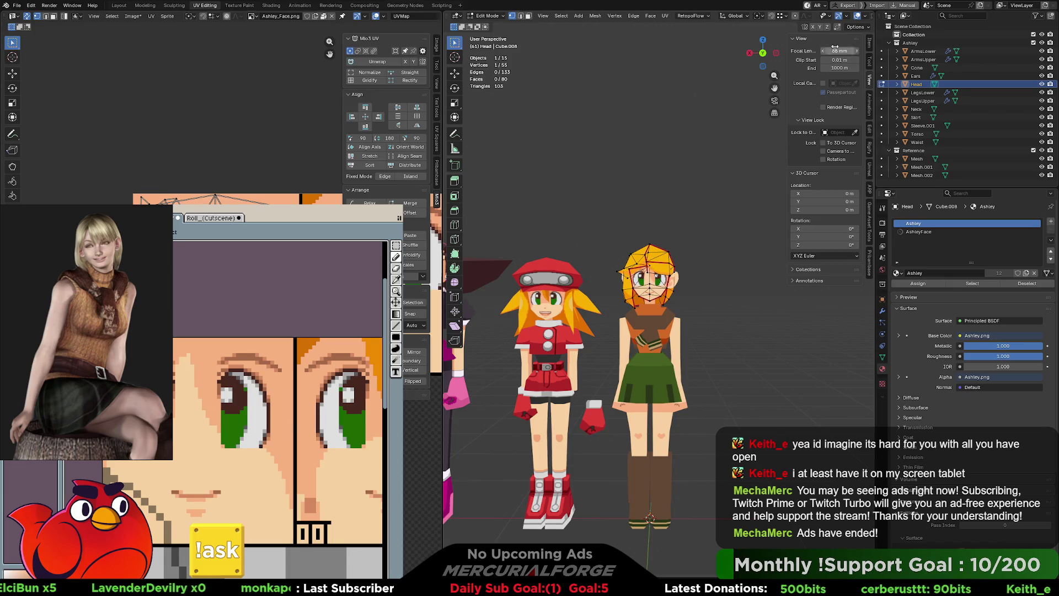
Hide the wireframe overlay, zoom in on both characters and close the floating pixel-art window.
{"action": "left_click", "coordinate": [847, 19]}
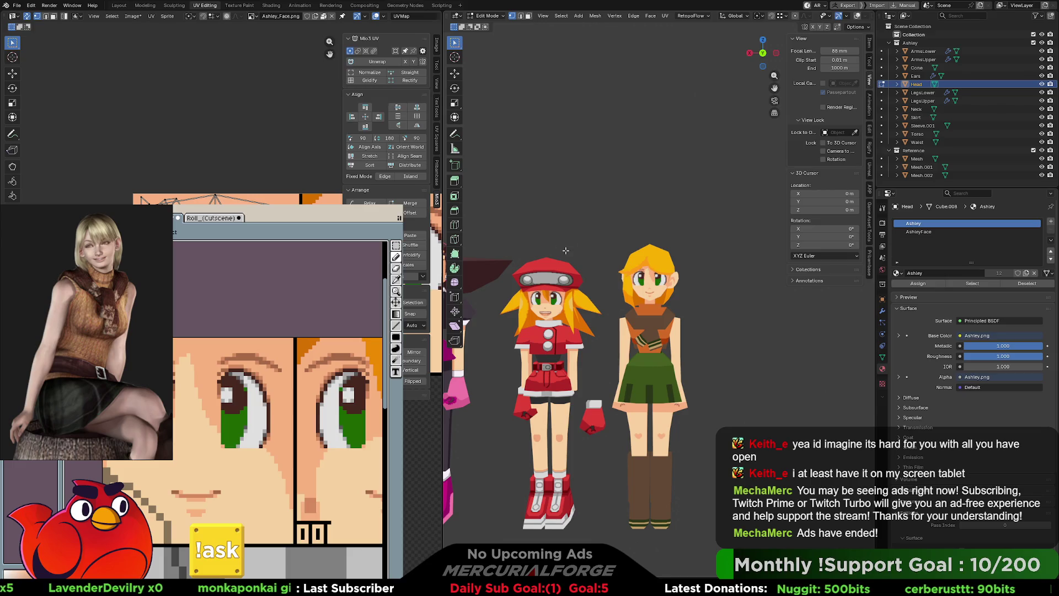
{"action": "scroll", "coordinate": [566, 250], "scroll_direction": "up", "scroll_amount": 3}
{"action": "middle_click_drag", "start_coordinate": [566, 249], "coordinate": [657, 242]}
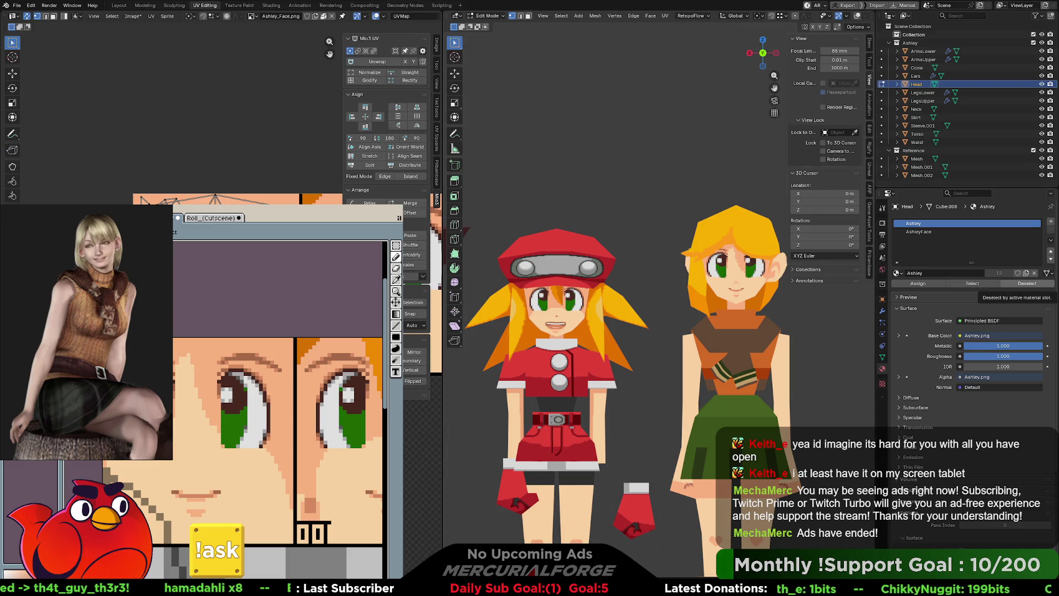
{"action": "left_click", "coordinate": [1026, 284]}
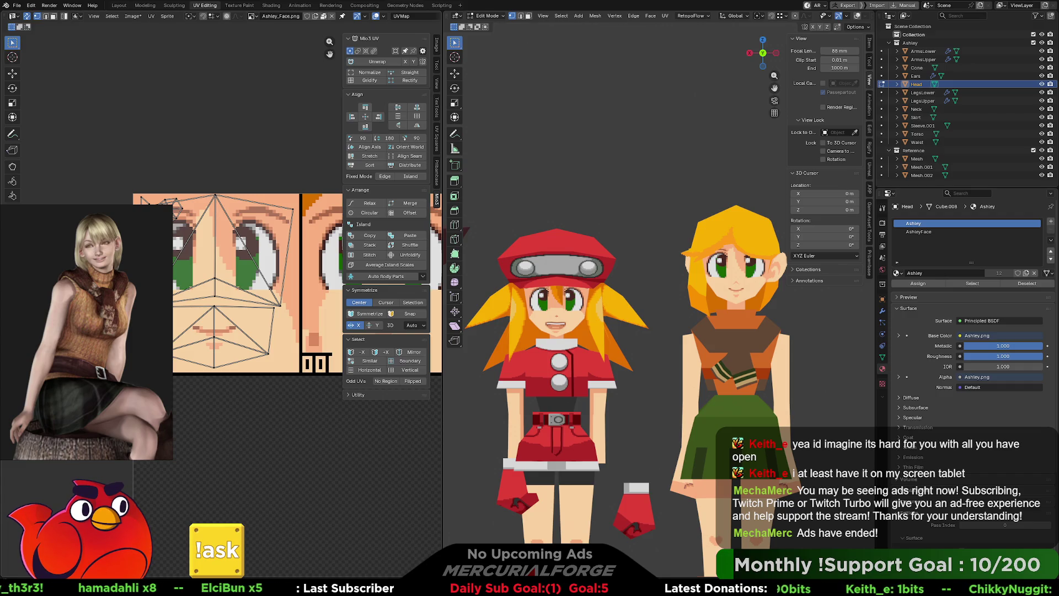
Select the upper face UV island and start moving UVs constrained to the Y axis.
{"action": "left_click", "coordinate": [286, 218]}
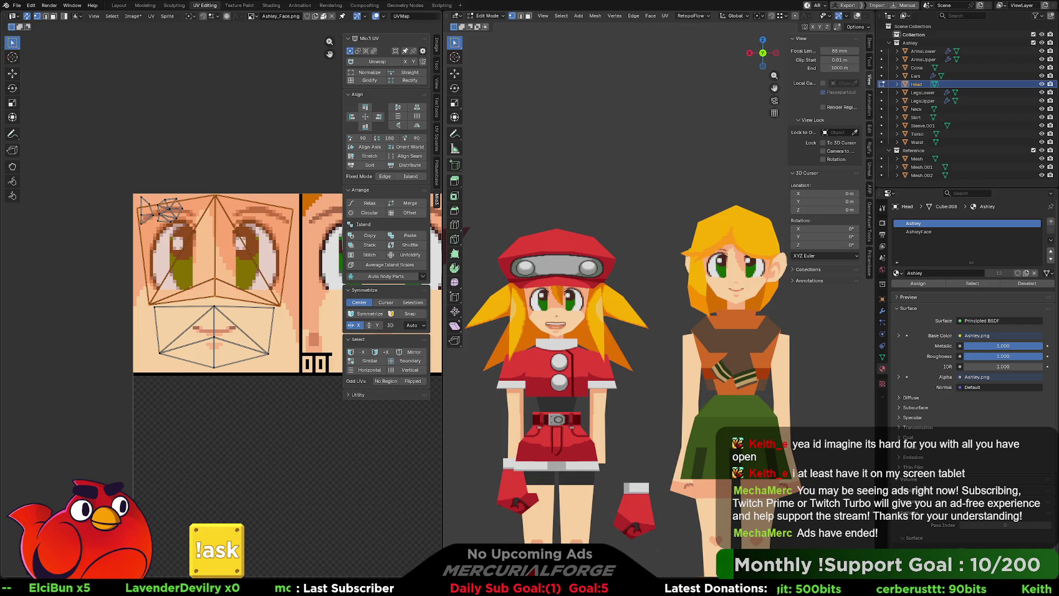
{"action": "key", "text": "alt+a"}
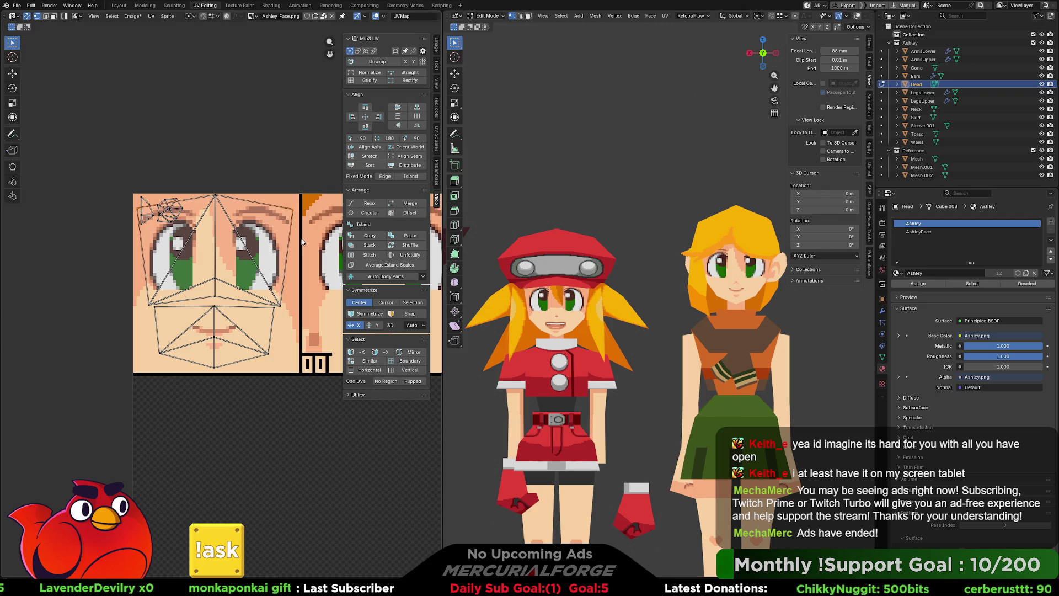
{"action": "key", "text": "g"}
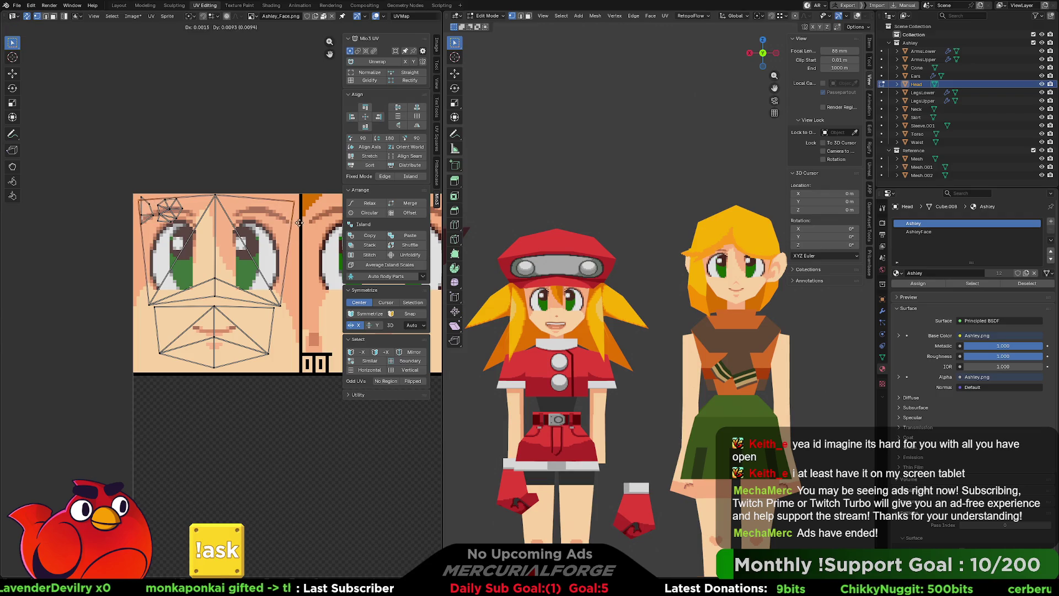
{"action": "key", "text": "y"}
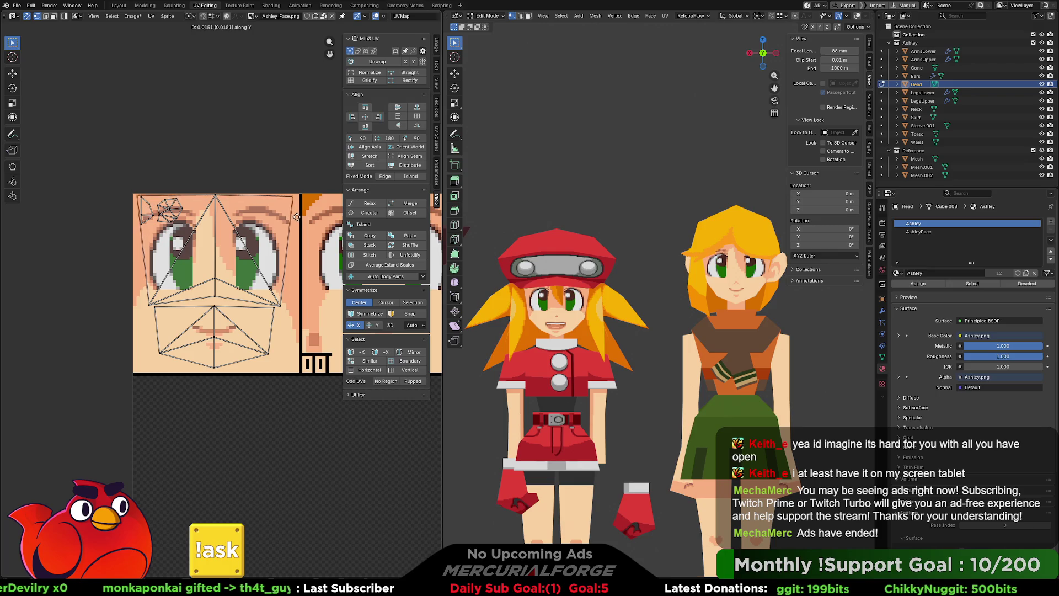
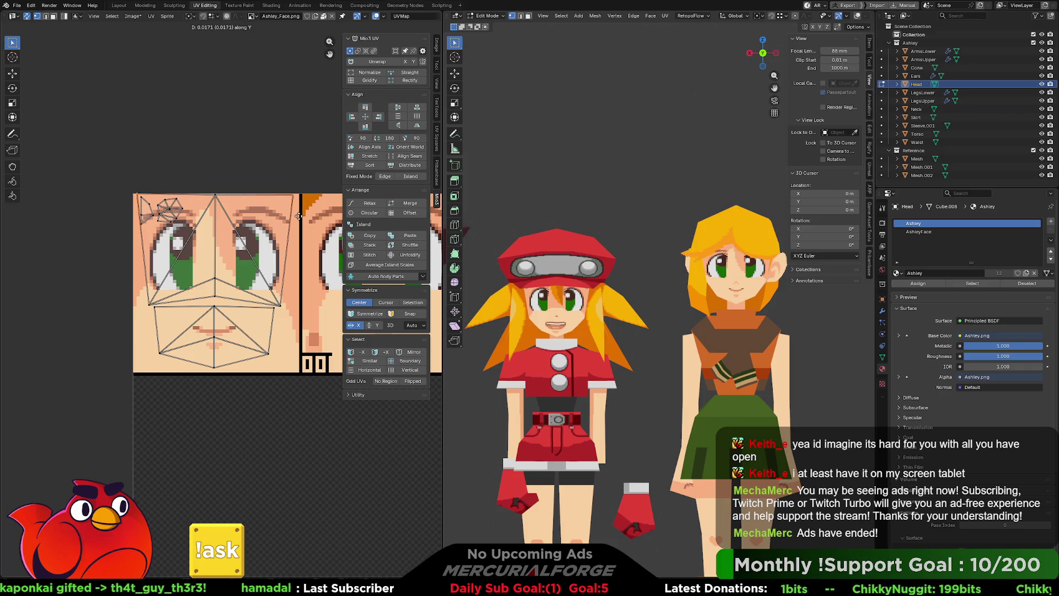
Confirm the top UV edge, then reposition and scale the lower face UV points to fit the texture.
{"action": "left_click", "coordinate": [300, 219]}
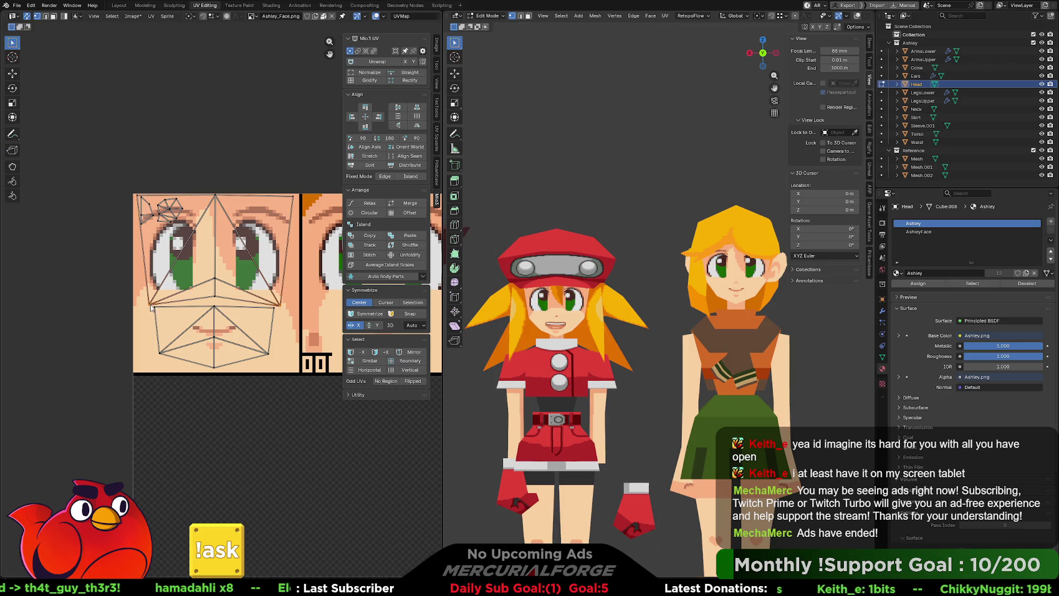
{"action": "key", "text": "g"}
{"action": "key", "text": "x"}
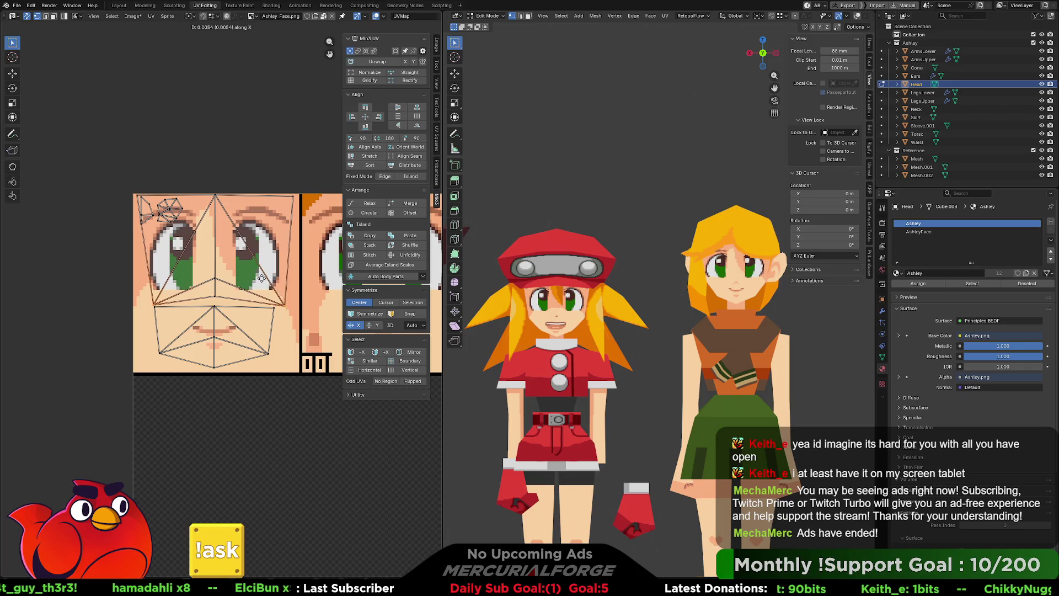
{"action": "key", "text": "x"}
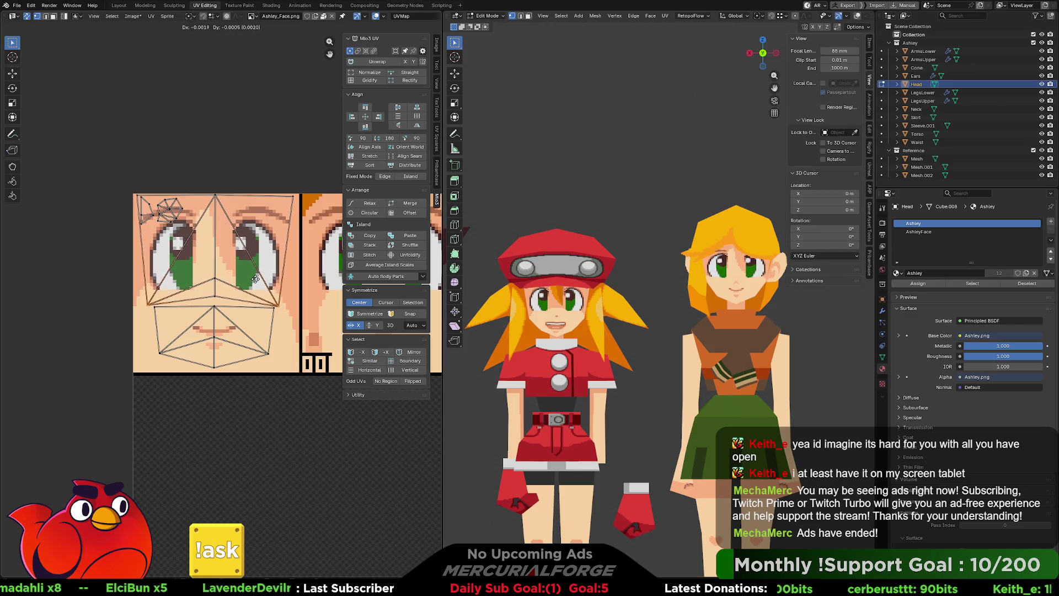
{"action": "key", "text": "y"}
{"action": "key", "text": "s"}
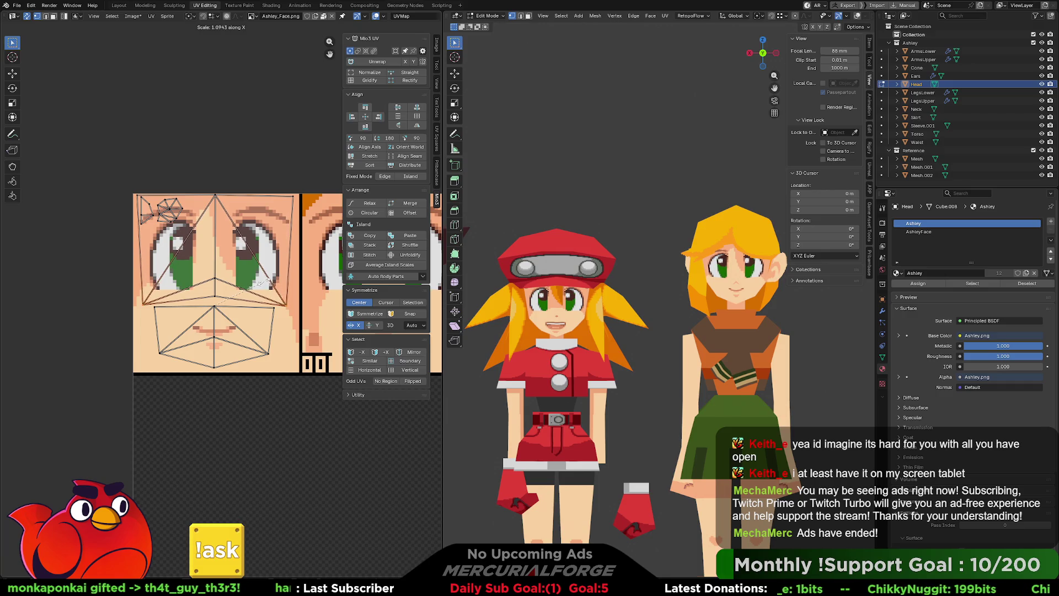
{"action": "left_click", "coordinate": [263, 284]}
Shift the selected face UVs vertically in two passes to sit on the painted features.
{"action": "key", "text": "g"}
{"action": "key", "text": "y"}
{"action": "left_click", "coordinate": [263, 283]}
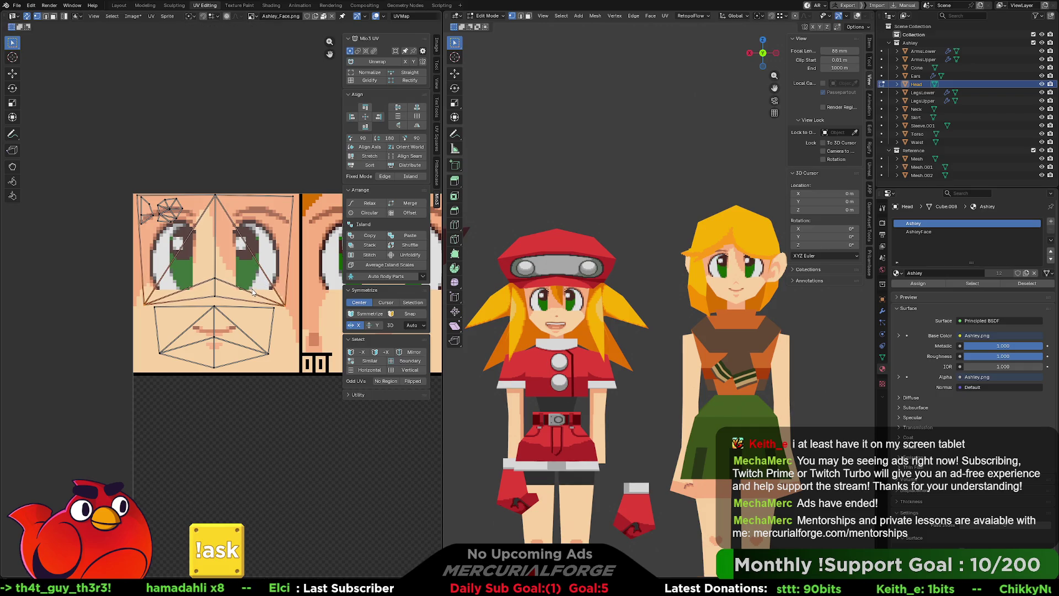
{"action": "key", "text": "g"}
{"action": "key", "text": "y"}
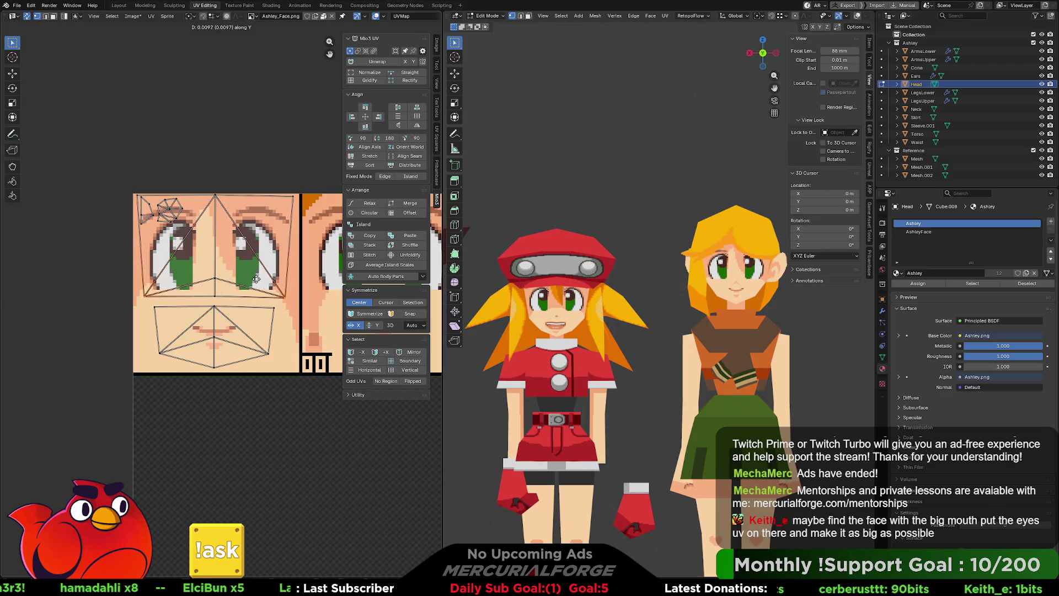
{"action": "left_click", "coordinate": [257, 283]}
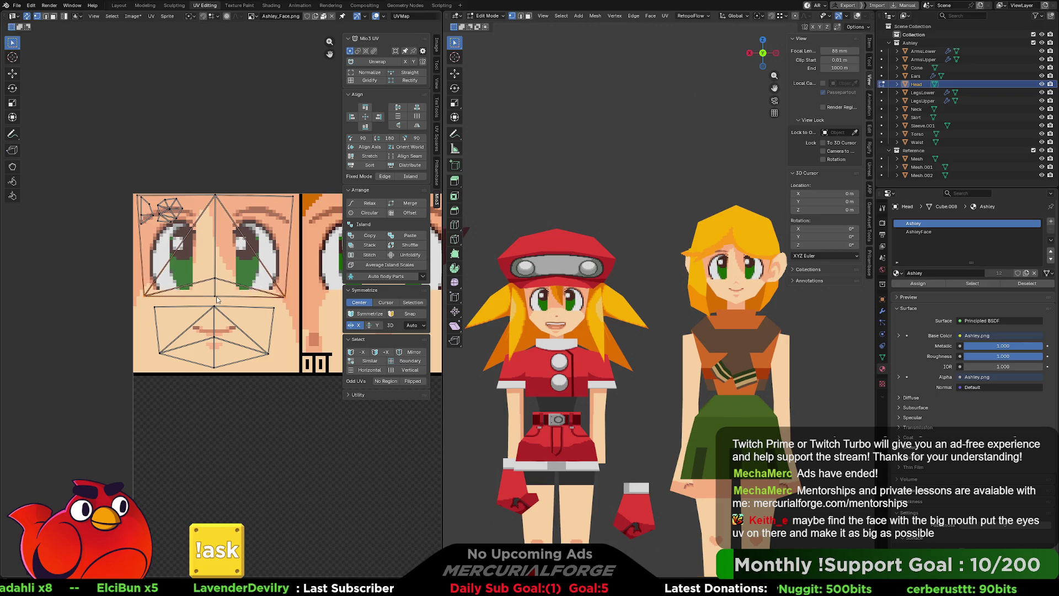
Lower the eye-region's bottom edges and raise the face's top vertex to match the eyes.
{"action": "left_click", "coordinate": [245, 281]}
{"action": "key", "text": "g"}
{"action": "key", "text": "y"}
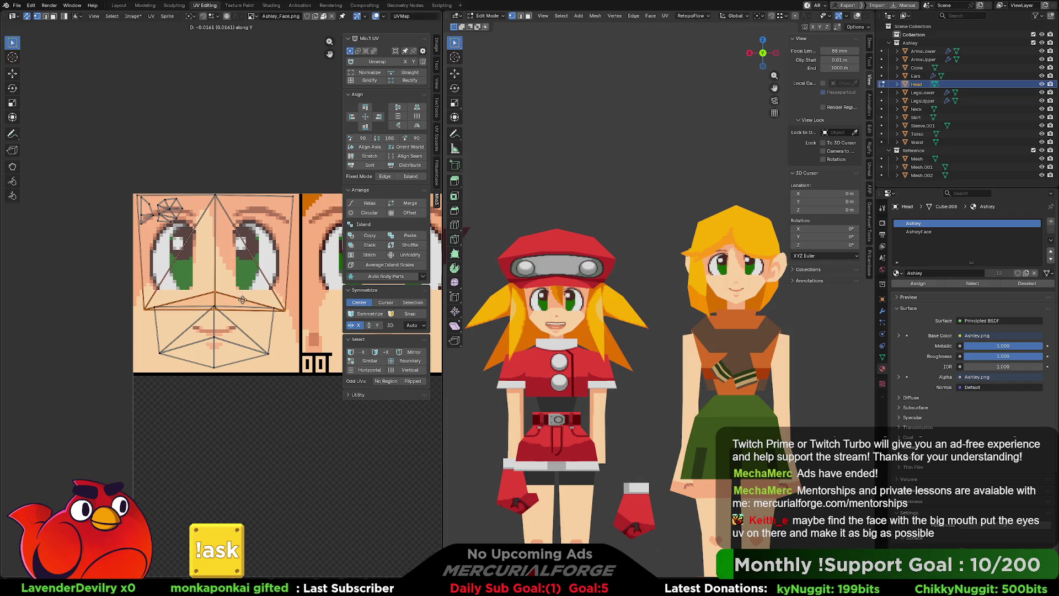
{"action": "left_click", "coordinate": [244, 296]}
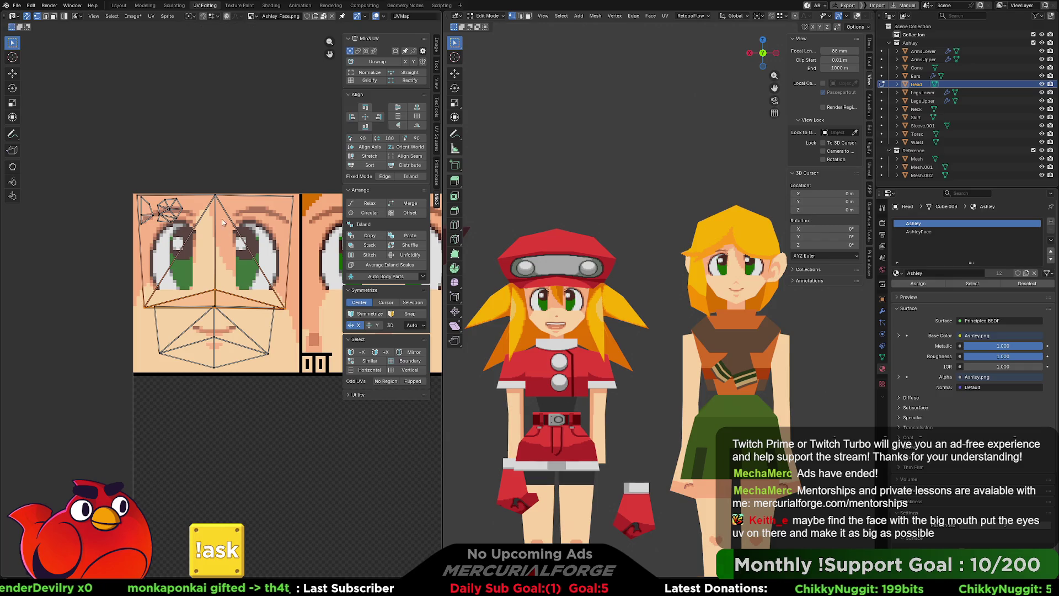
{"action": "left_click", "coordinate": [214, 196]}
{"action": "key", "text": "g"}
{"action": "key", "text": "y"}
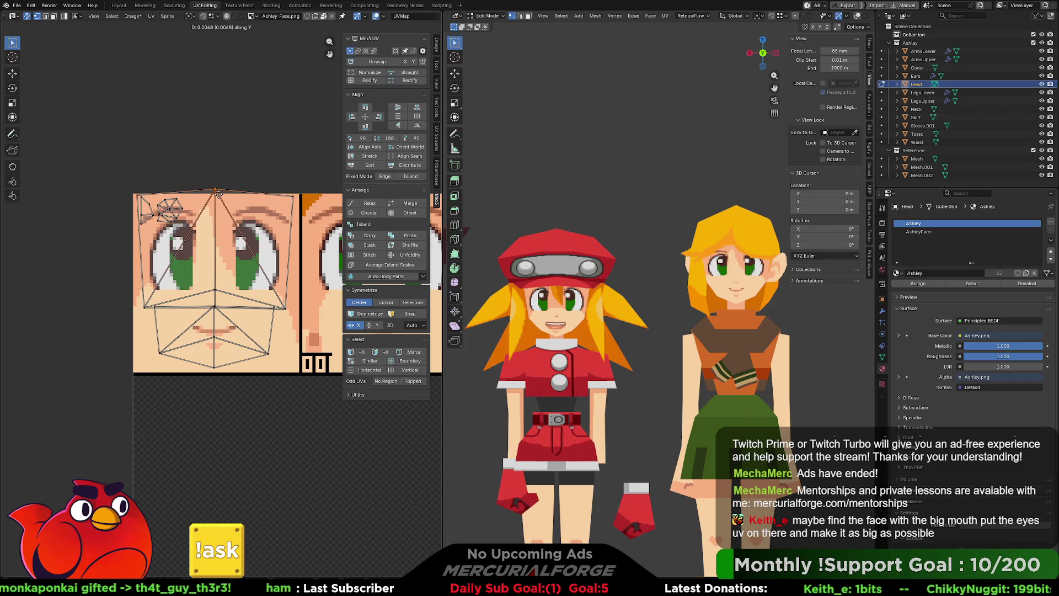
{"action": "left_click", "coordinate": [217, 196]}
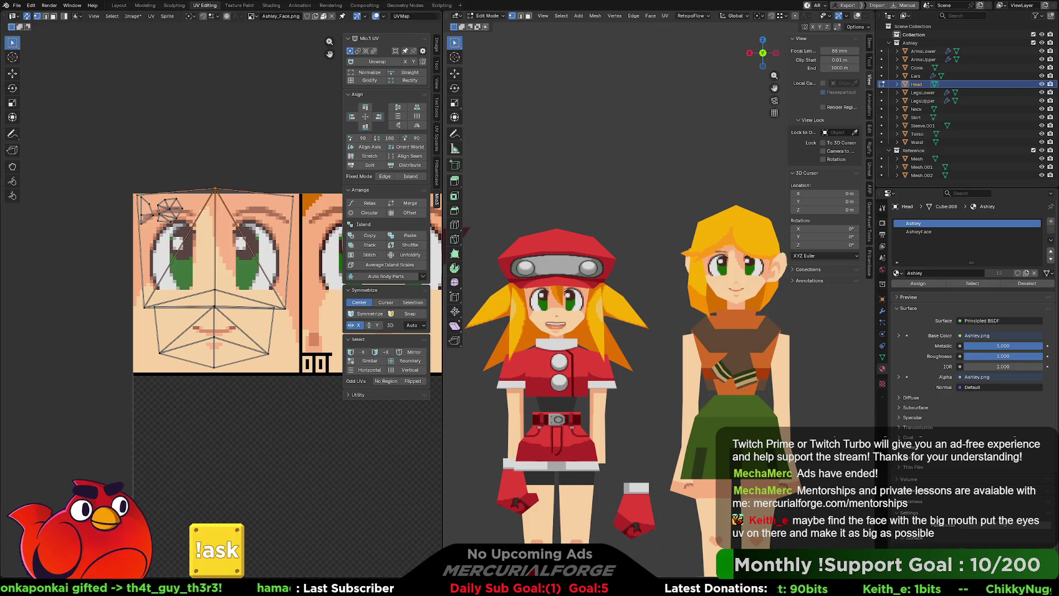
Switch to Aseprite and bring the Roll_(Cutscene) sheet's face tiles into view.
{"action": "key", "text": "alt+Tab"}
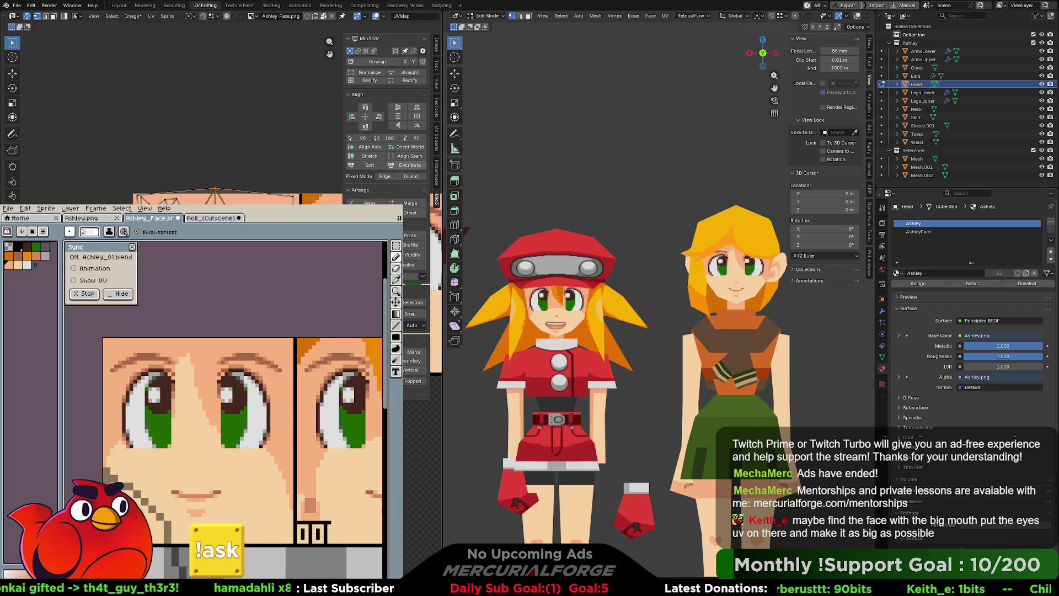
{"action": "left_click", "coordinate": [211, 218]}
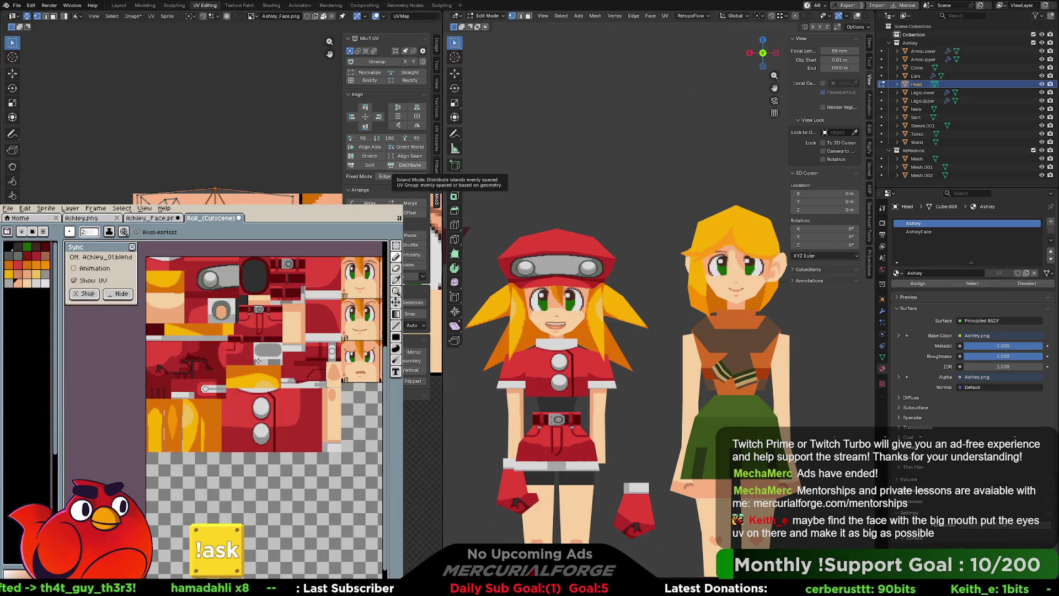
{"action": "left_click_drag", "start_coordinate": [282, 313], "coordinate": [169, 402]}
{"action": "scroll", "coordinate": [169, 401], "scroll_direction": "up", "scroll_amount": 1}
{"action": "scroll", "coordinate": [162, 422], "scroll_direction": "up", "scroll_amount": 1}
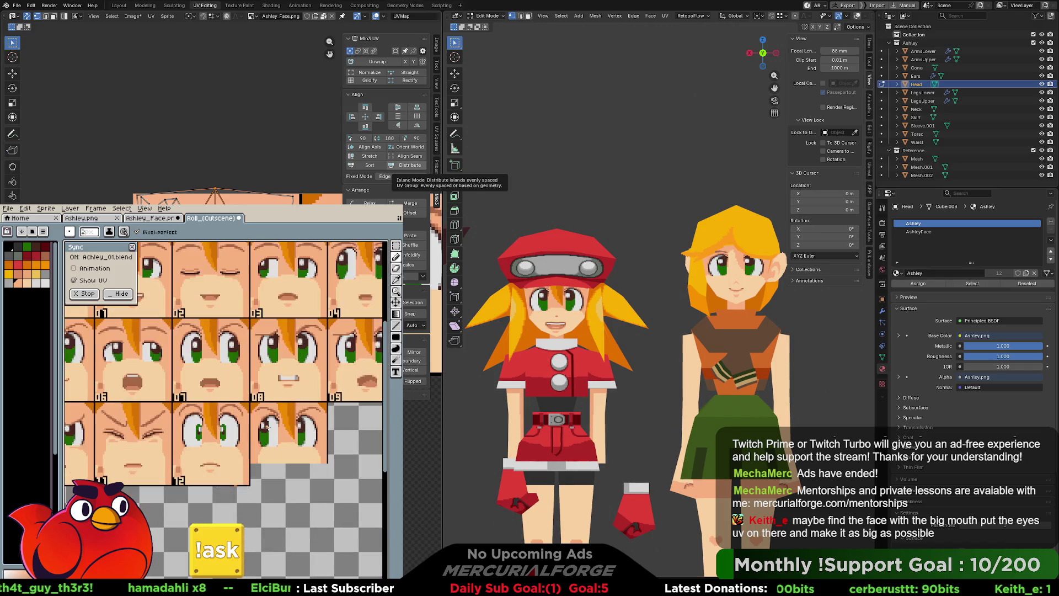
{"action": "scroll", "coordinate": [156, 445], "scroll_direction": "up", "scroll_amount": 1}
{"action": "mouse_move", "coordinate": [156, 444]}
{"action": "left_mouse_down"}
{"action": "mouse_move", "coordinate": [246, 451]}
{"action": "mouse_move", "coordinate": [189, 456]}
{"action": "left_mouse_up"}
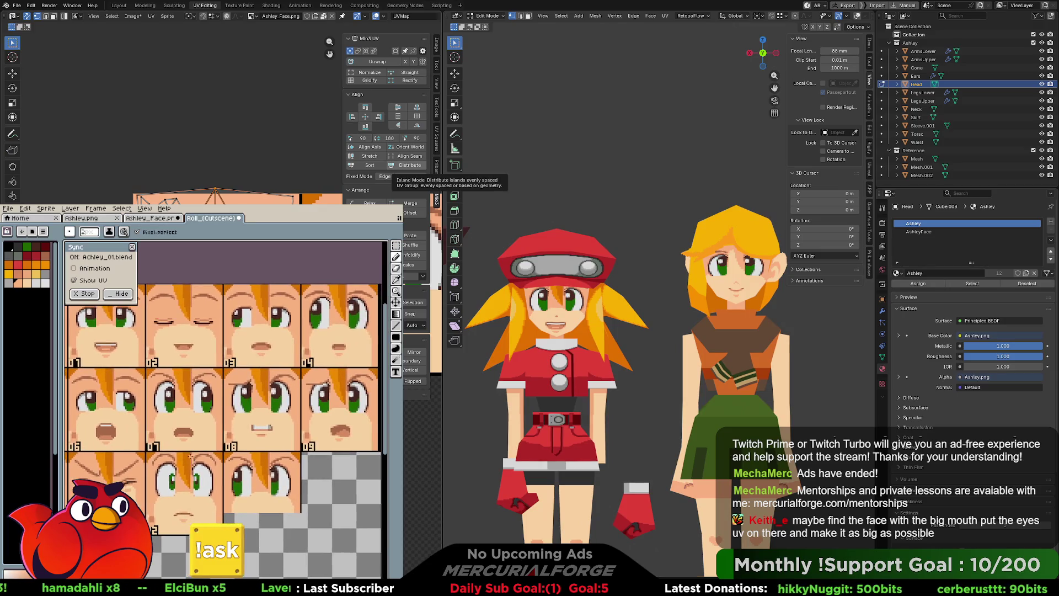
{"action": "scroll", "coordinate": [187, 445], "scroll_direction": "down", "scroll_amount": 2}
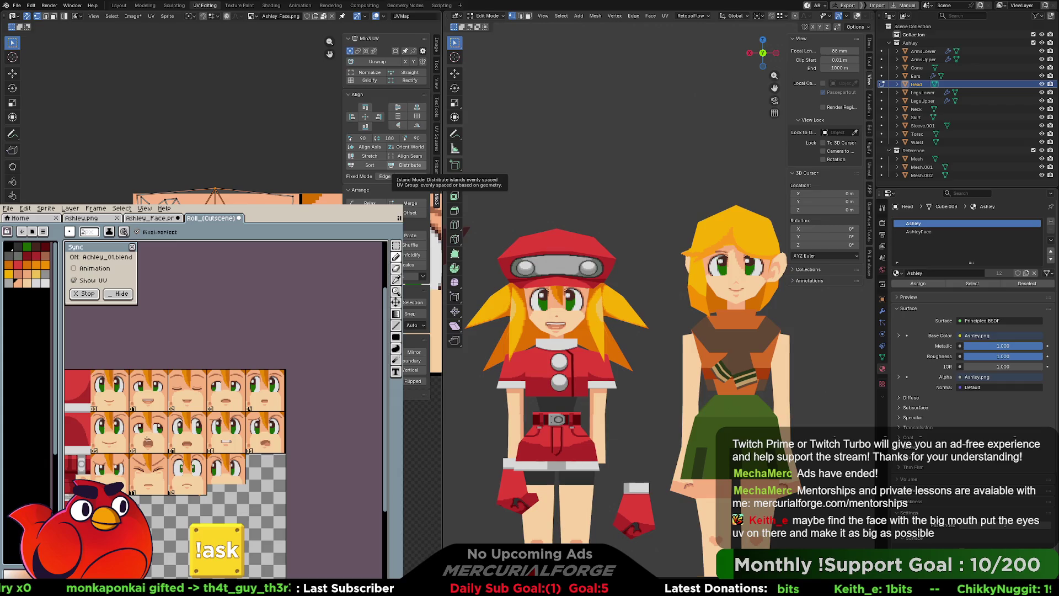
{"action": "scroll", "coordinate": [148, 441], "scroll_direction": "up", "scroll_amount": 3}
{"action": "scroll", "coordinate": [218, 454], "scroll_direction": "up", "scroll_amount": 2}
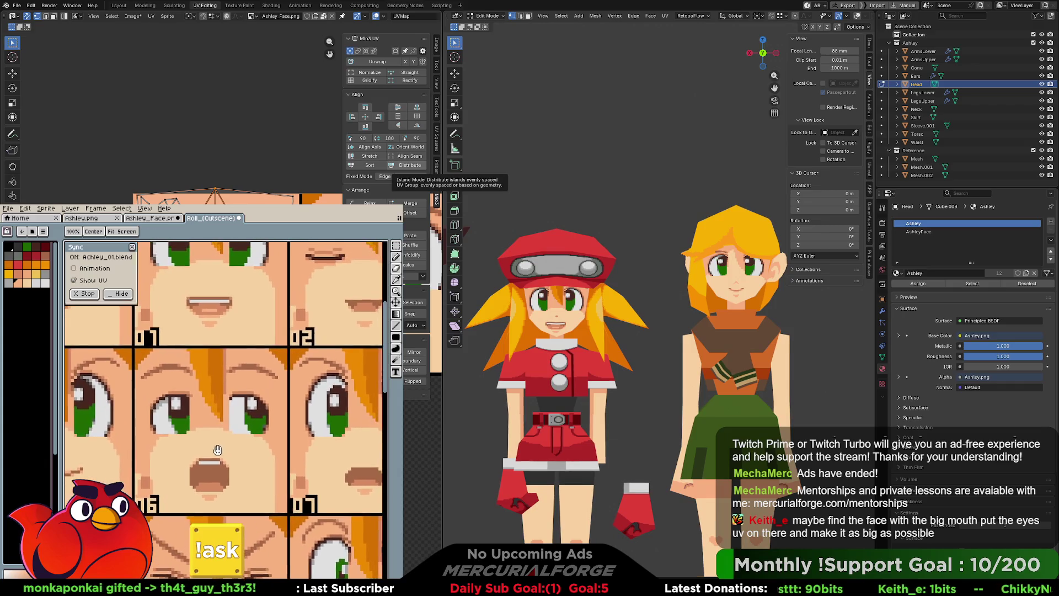
Marquee-select the open-mouthed face tile 06 and return to the Ashley_Face texture.
{"action": "key", "text": "m"}
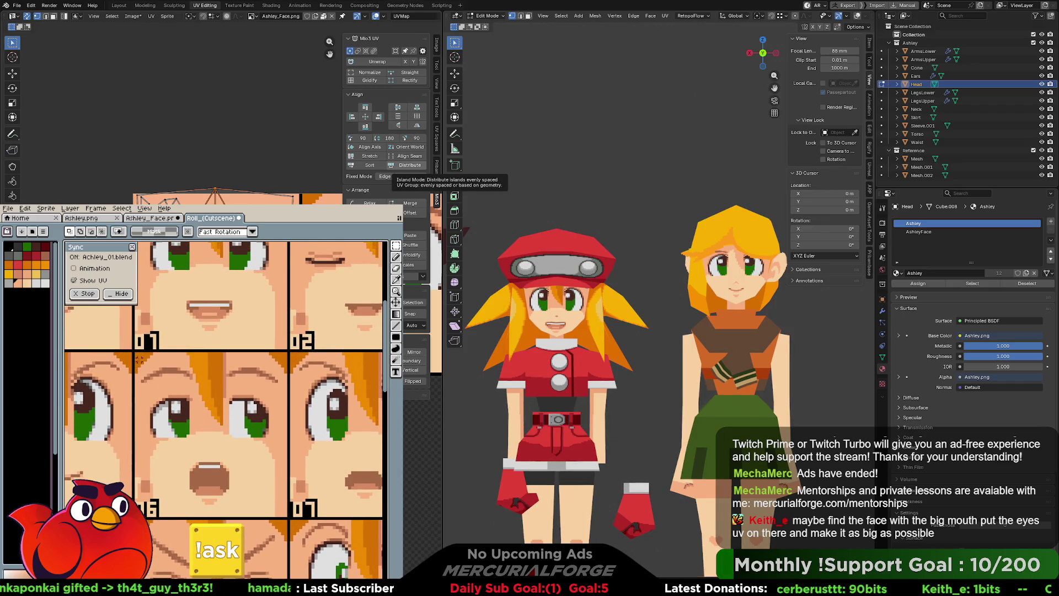
{"action": "left_click_drag", "start_coordinate": [136, 353], "coordinate": [288, 507]}
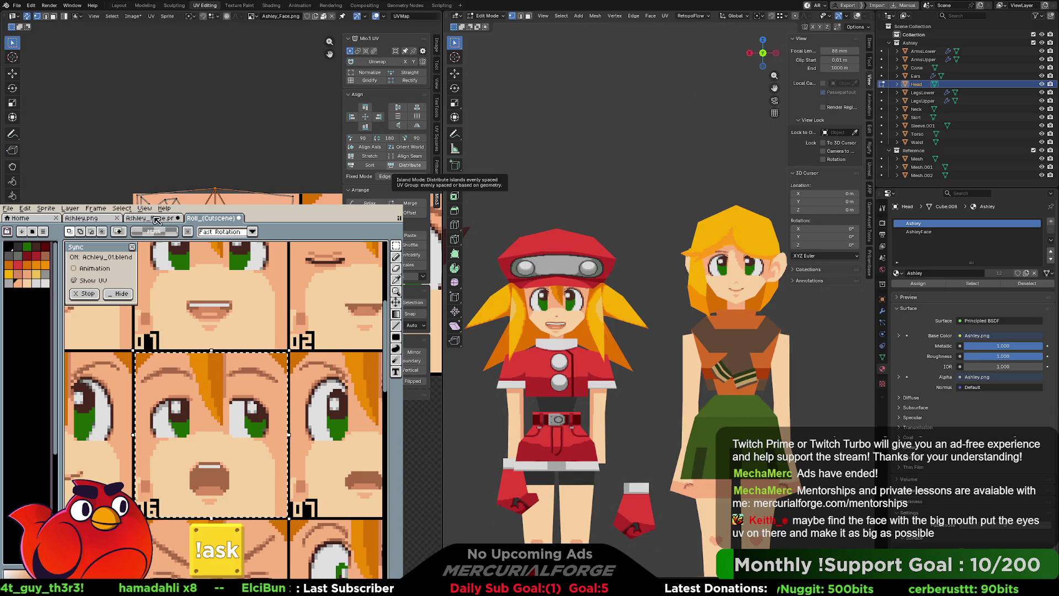
{"action": "left_click", "coordinate": [126, 219]}
{"action": "left_click", "coordinate": [131, 219]}
{"action": "scroll", "coordinate": [269, 335], "scroll_direction": "up", "scroll_amount": 3}
{"action": "scroll", "coordinate": [264, 333], "scroll_direction": "up", "scroll_amount": 2}
{"action": "scroll", "coordinate": [282, 391], "scroll_direction": "down", "scroll_amount": 4}
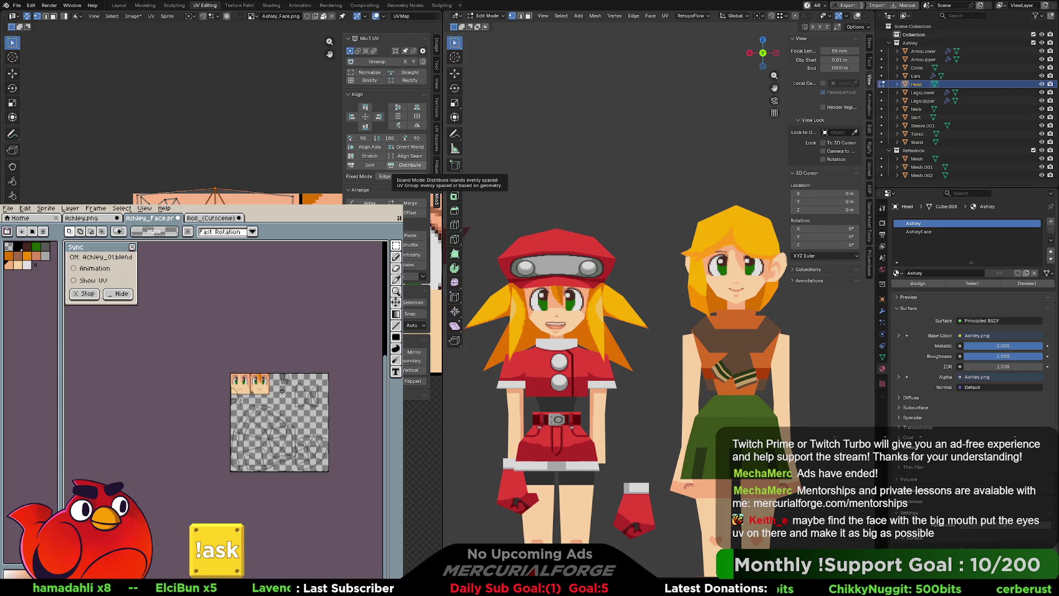
Paste the open-mouthed face tile into Ashley_Face and move it beside the existing faces.
{"action": "left_click_drag", "start_coordinate": [328, 393], "coordinate": [348, 416]}
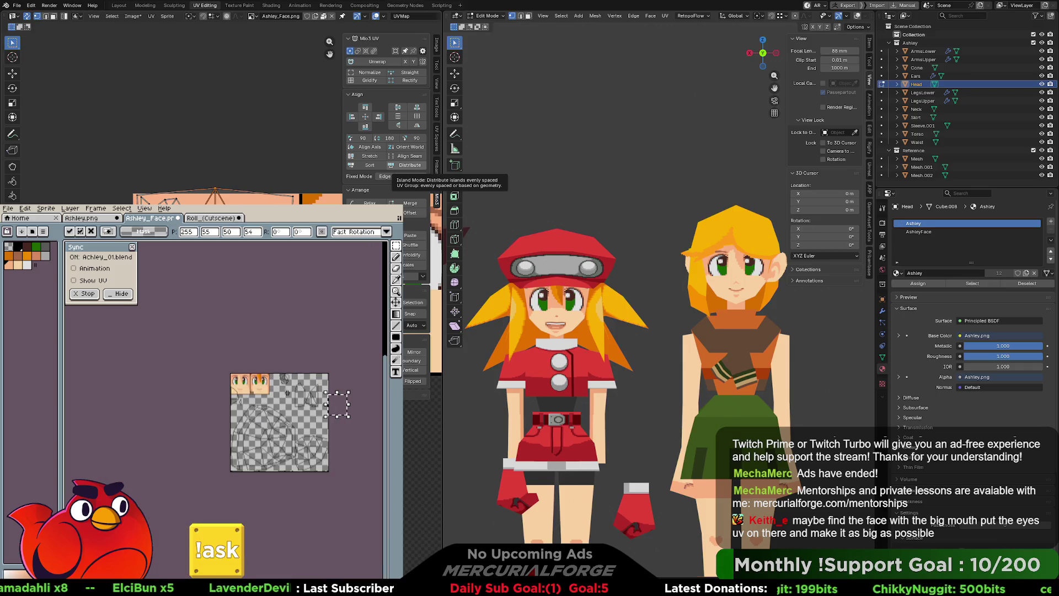
{"action": "key", "text": "v"}
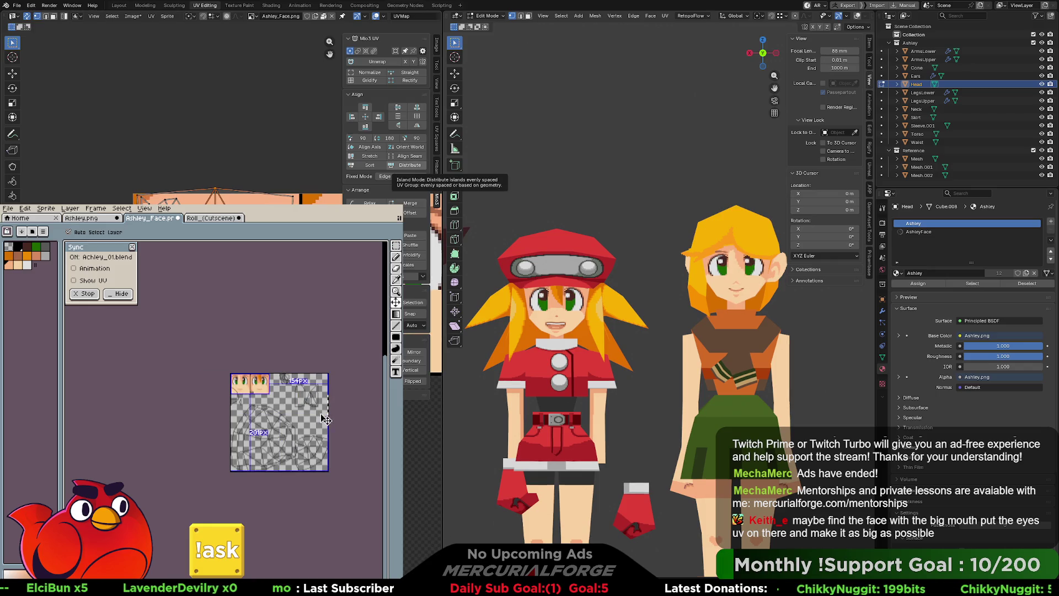
{"action": "scroll", "coordinate": [266, 405], "scroll_direction": "up", "scroll_amount": 3}
{"action": "scroll", "coordinate": [266, 404], "scroll_direction": "down", "scroll_amount": 2}
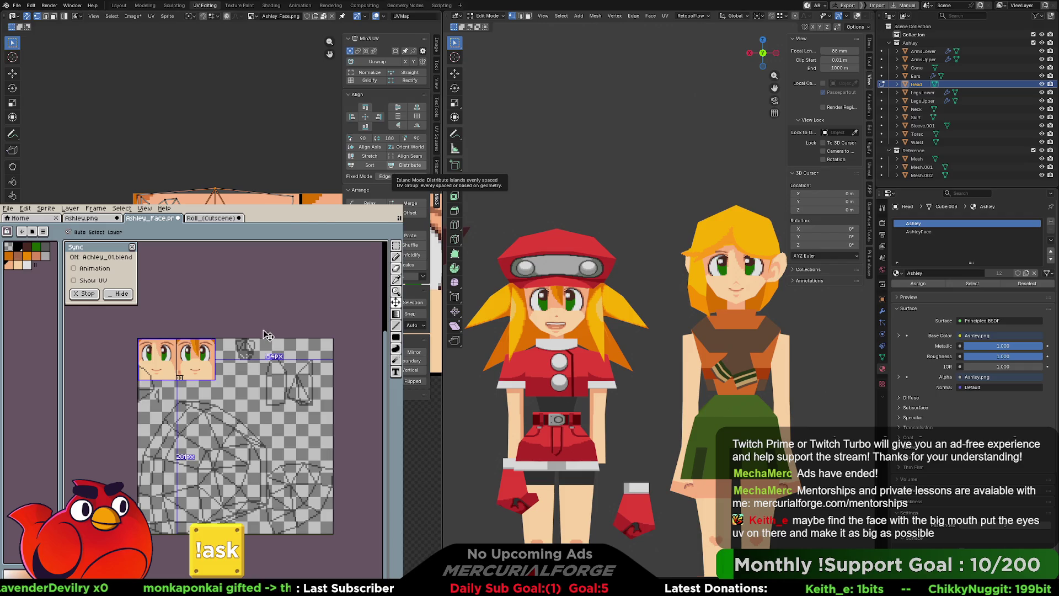
{"action": "key", "text": "ctrl+v"}
{"action": "left_click_drag", "start_coordinate": [240, 420], "coordinate": [211, 375]}
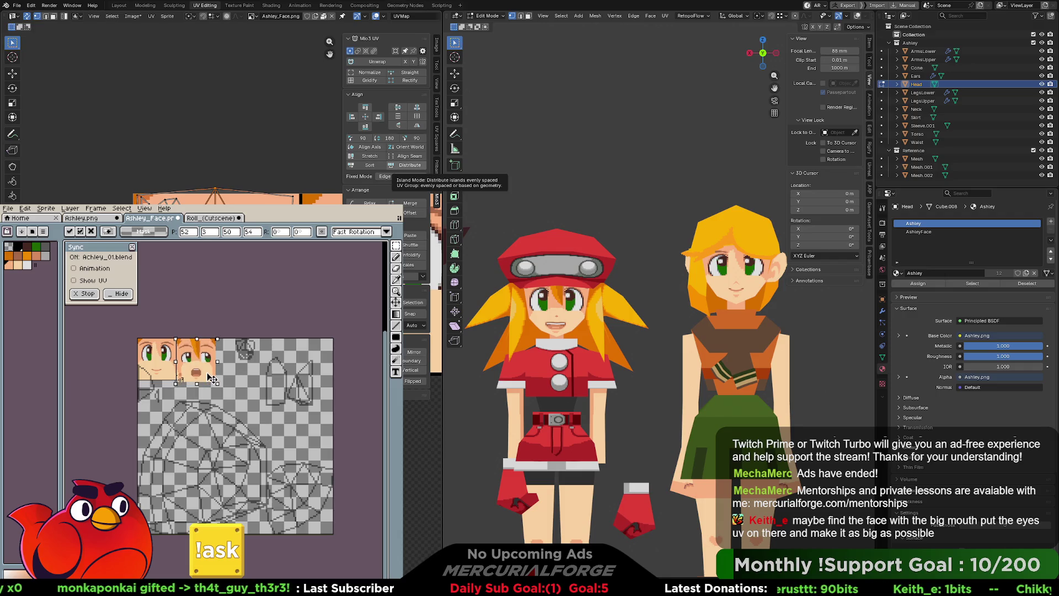
{"action": "scroll", "coordinate": [212, 376], "scroll_direction": "up", "scroll_amount": 2}
Nudge the pasted tile one pixel left into alignment and drop it in place.
{"action": "left_click_drag", "start_coordinate": [212, 376], "coordinate": [201, 374]}
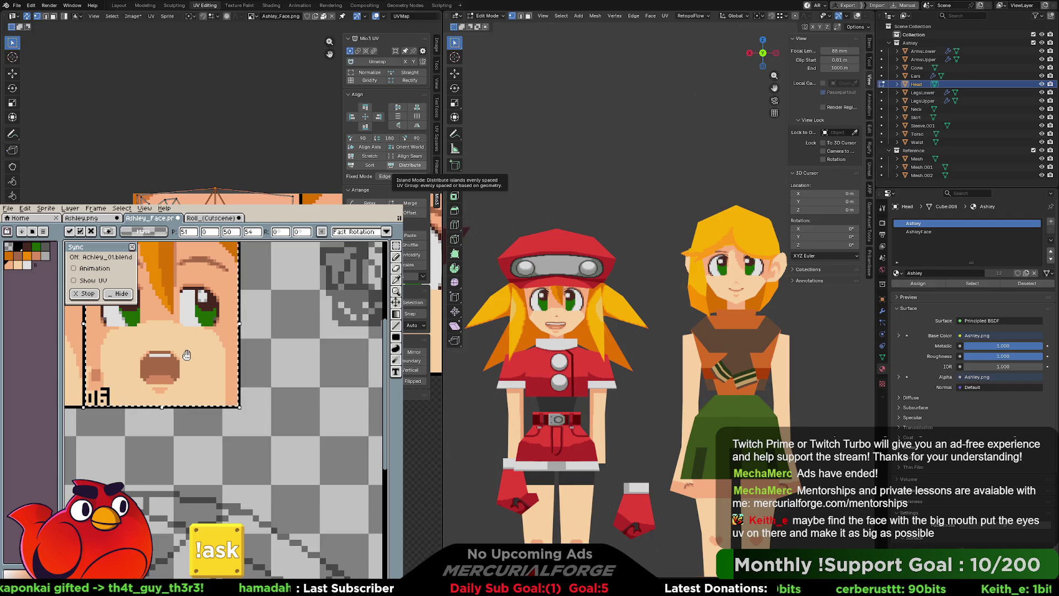
{"action": "middle_click_drag", "start_coordinate": [201, 374], "coordinate": [317, 449]}
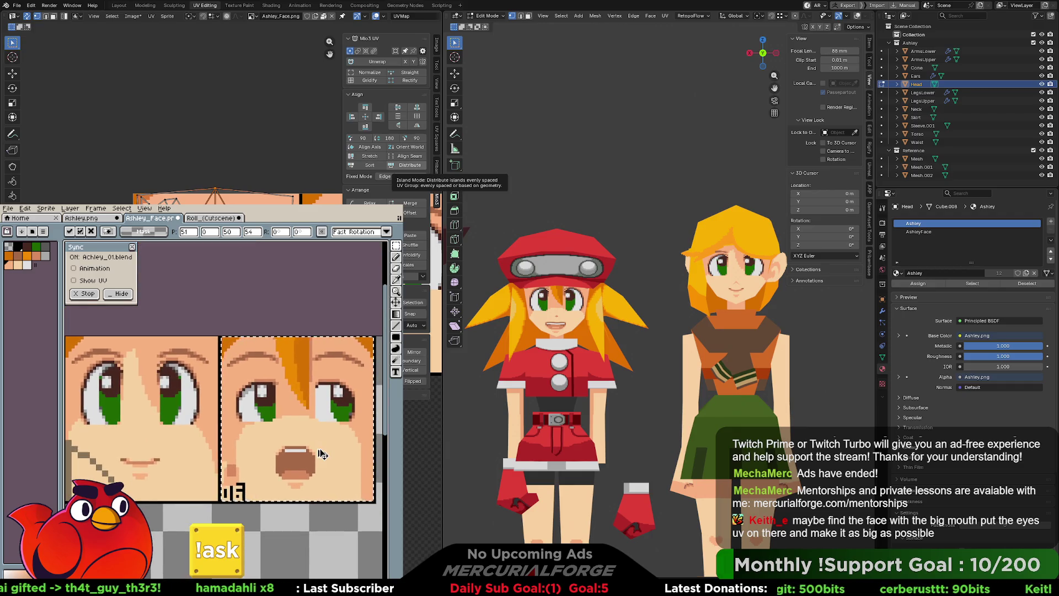
{"action": "key", "text": "ctrl+d"}
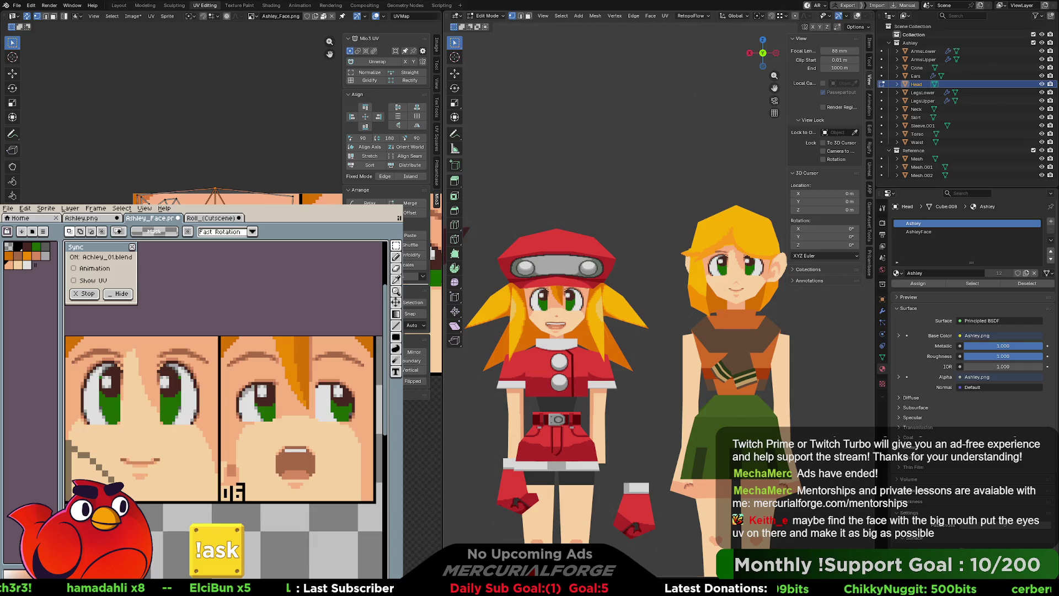
{"action": "key", "text": "Tab"}
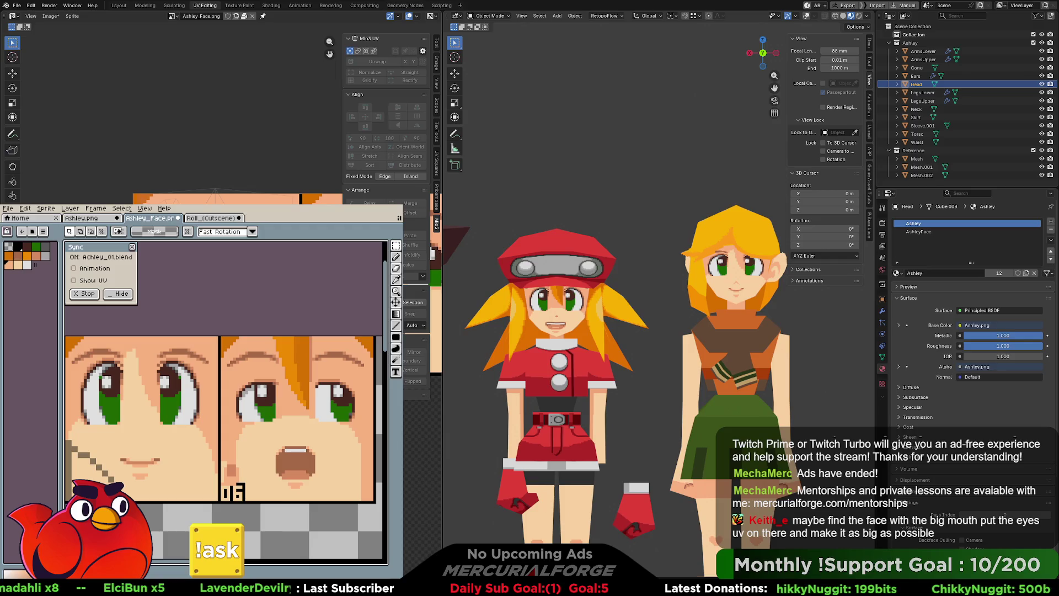
Return to Blender and reveal the right edge of the updated face texture in the UV editor.
{"action": "key", "text": "alt+Tab"}
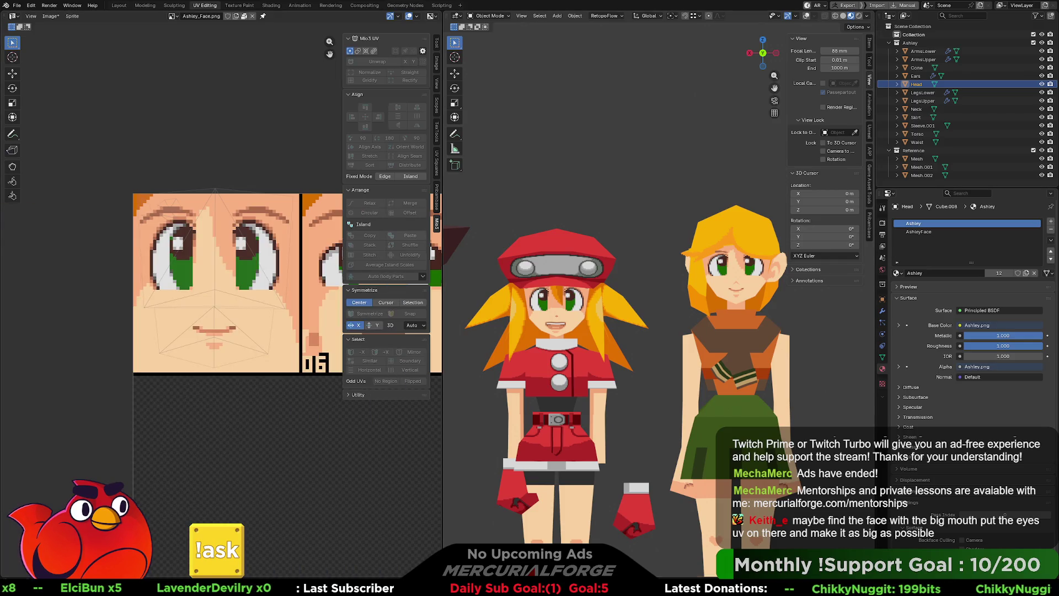
{"action": "key", "text": "n"}
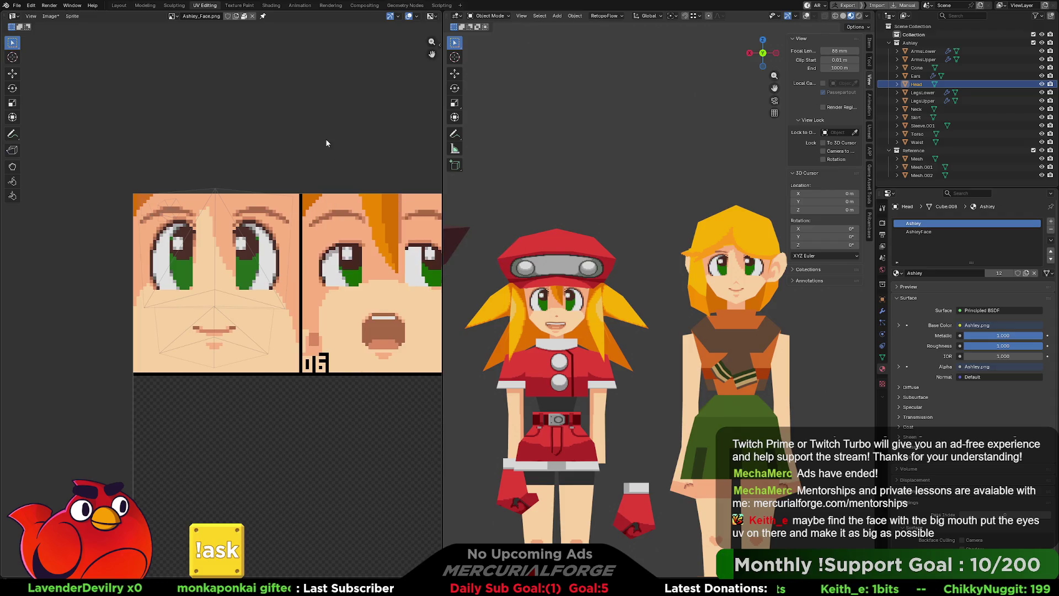
{"action": "middle_click_drag", "start_coordinate": [352, 205], "coordinate": [285, 197]}
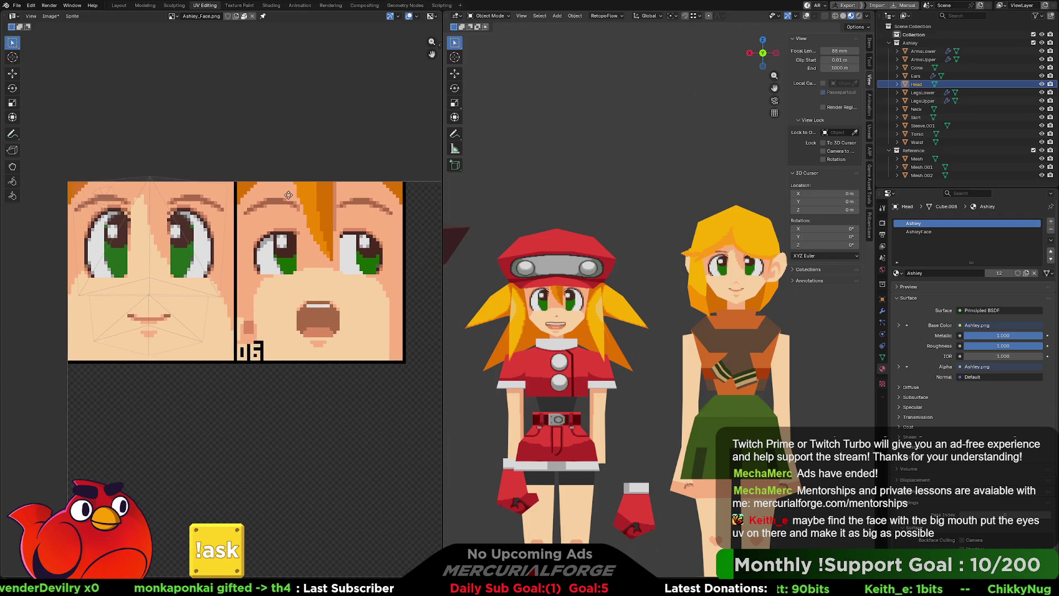
Make the Head mesh active and enter Edit Mode so its UVs overlay the texture.
{"action": "left_click", "coordinate": [737, 276]}
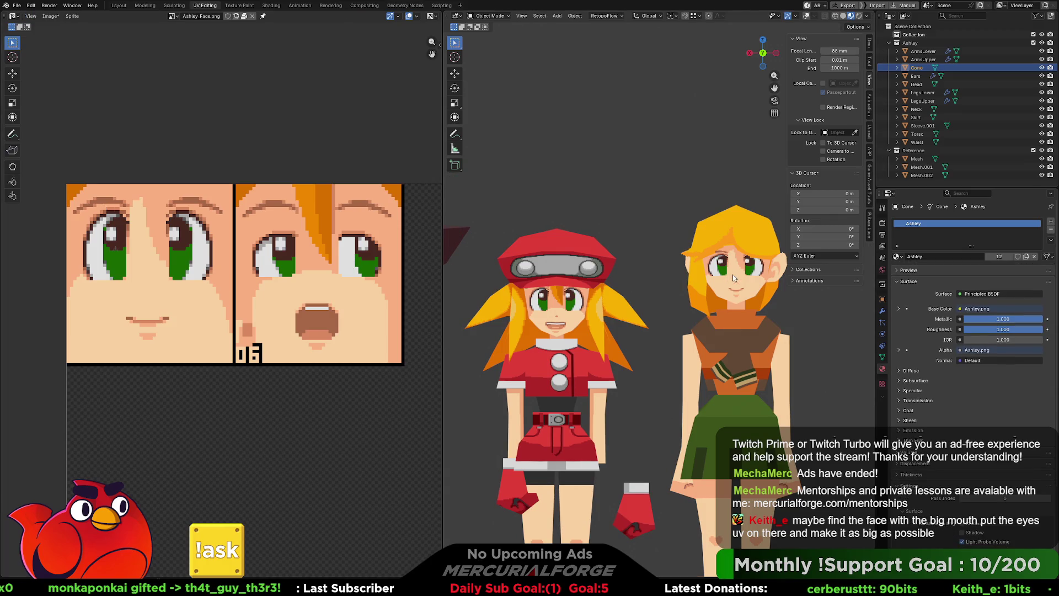
{"action": "left_click", "coordinate": [730, 274]}
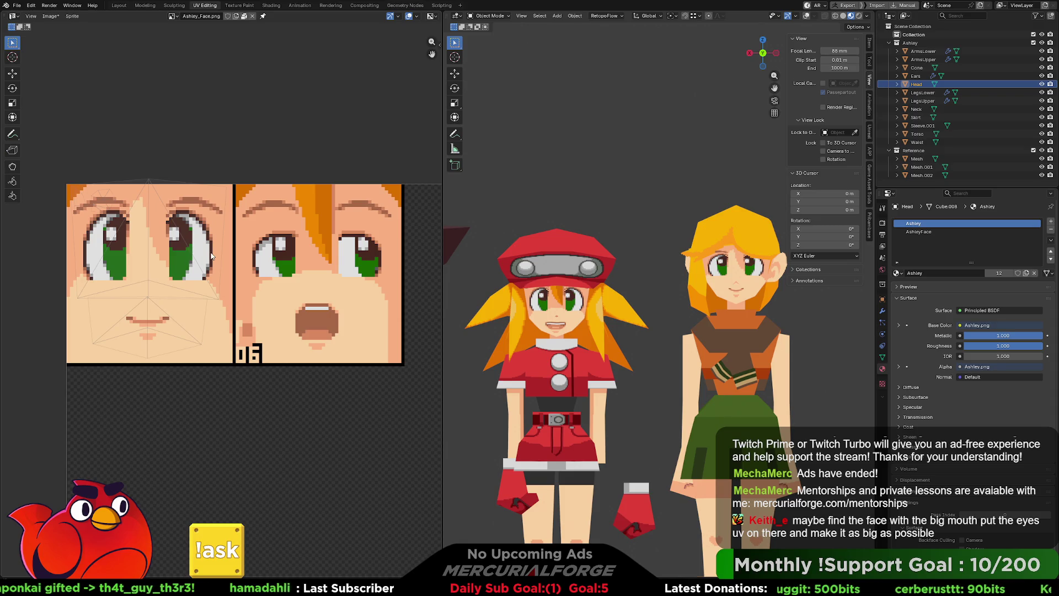
{"action": "key", "text": "Tab"}
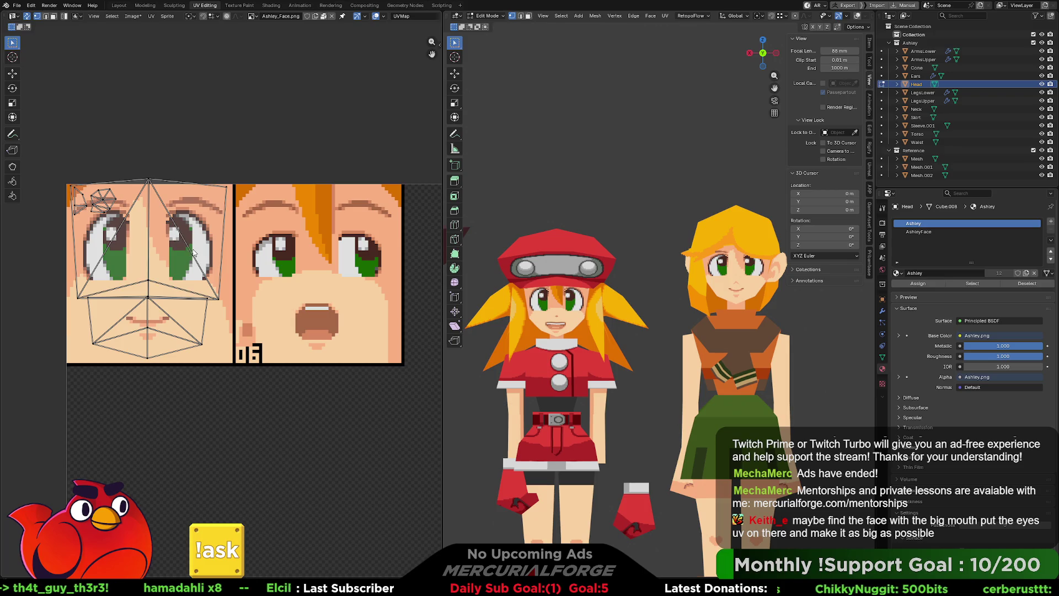
Select the upper face UV island and start moving it along X by a typed offset.
{"action": "key", "text": "l"}
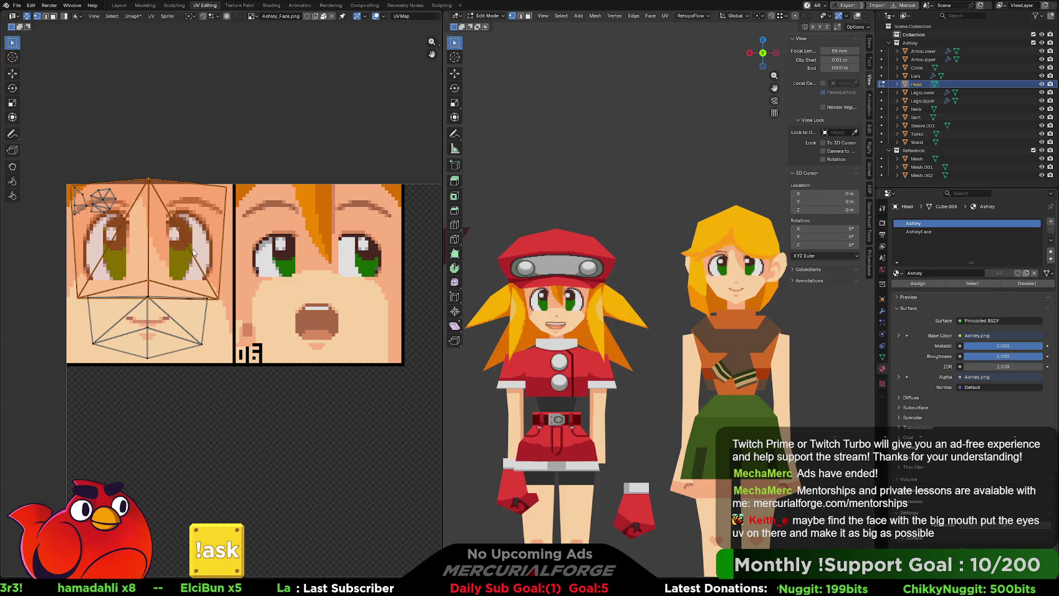
{"action": "key", "text": "g"}
{"action": "key", "text": "x"}
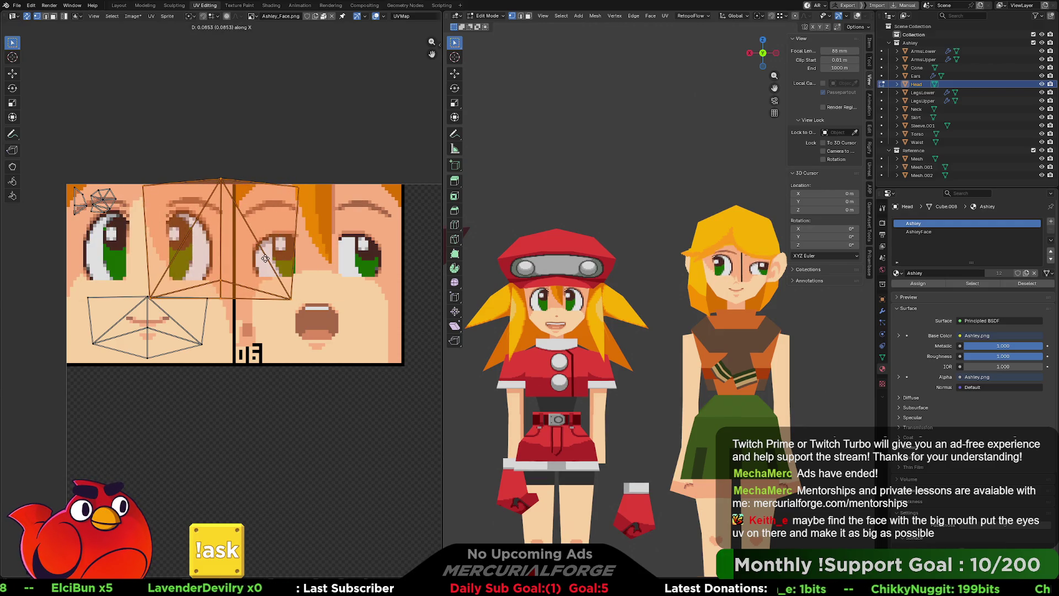
{"action": "type", "text": "1/25256"}
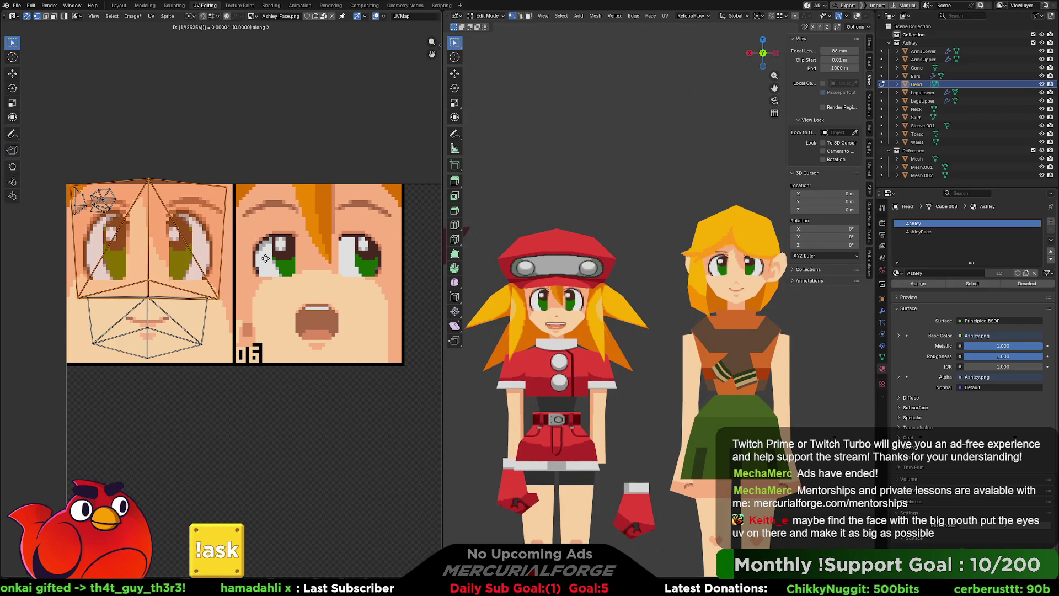
{"action": "type", "text": "25254"}
{"action": "key", "text": "BackSpace"}
{"action": "key", "text": "BackSpace"}
{"action": "key", "text": "BackSpace"}
{"action": "key", "text": "BackSpace"}
{"action": "key", "text": "BackSpace"}
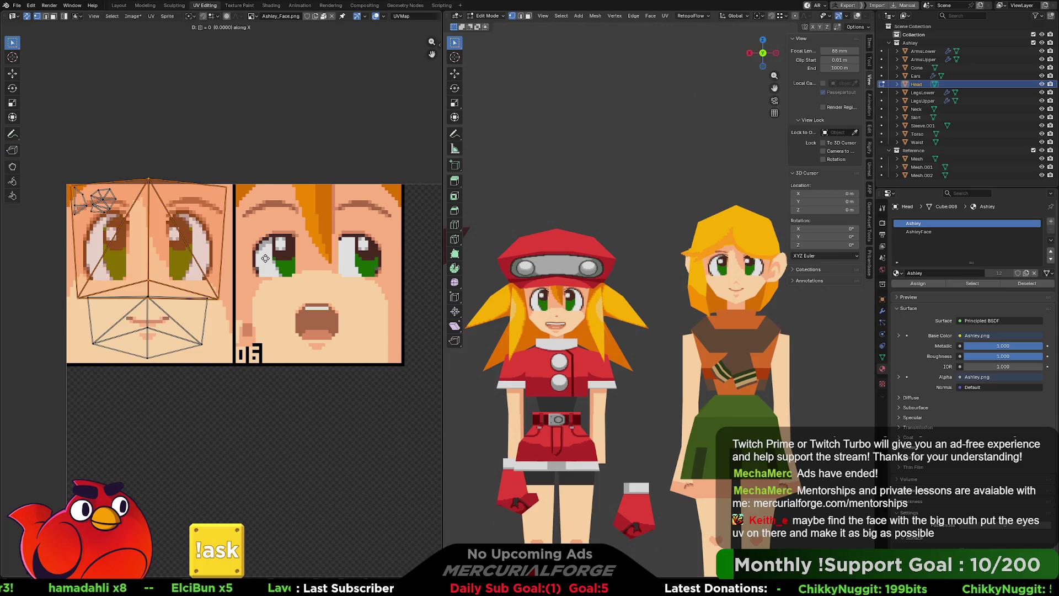
{"action": "type", "text": "1/4|"}
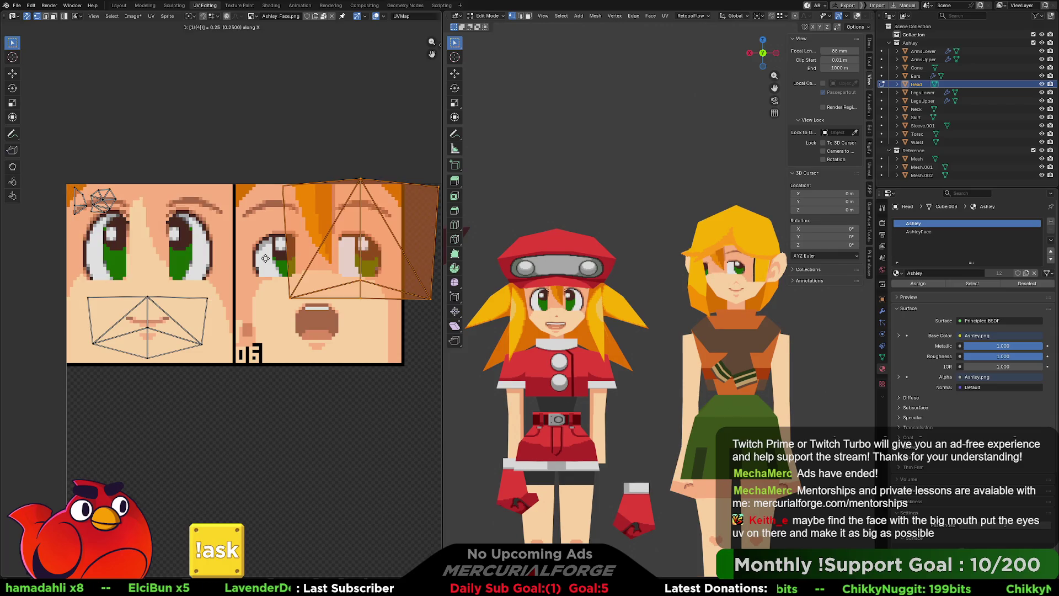
{"action": "type", "text": "/4256"}
Confirm the upper face island on the open-mouthed tile and slide the mouth island across horizontally.
{"action": "key", "text": "BackSpace"}
{"action": "key", "text": "BackSpace"}
{"action": "key", "text": "BackSpace"}
{"action": "key", "text": "BackSpace"}
{"action": "key", "text": "BackSpace"}
{"action": "key", "text": "BackSpace"}
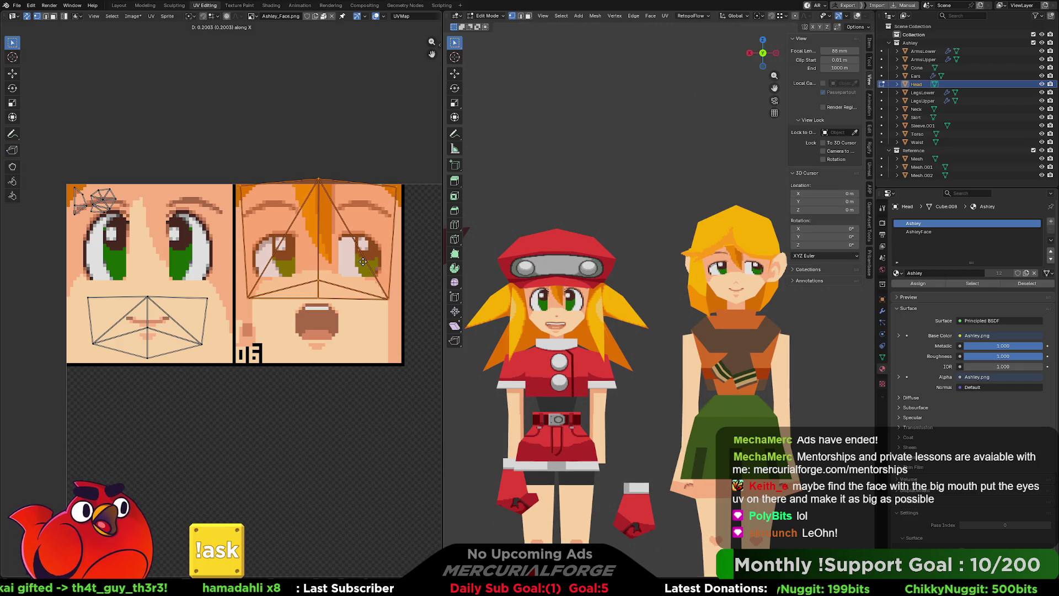
{"action": "left_click", "coordinate": [363, 261]}
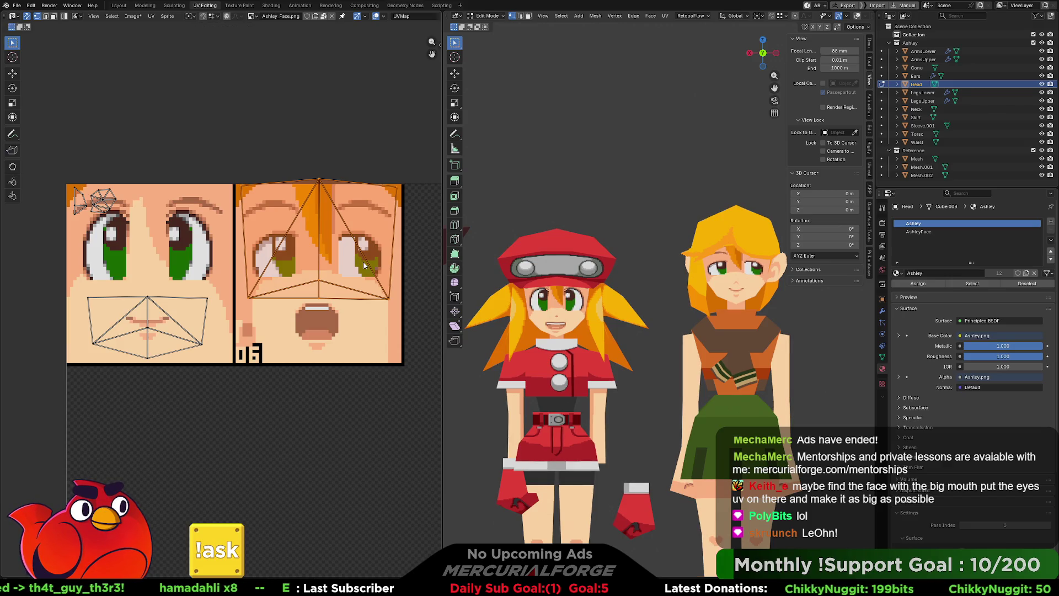
{"action": "left_click", "coordinate": [208, 302]}
{"action": "key", "text": "l"}
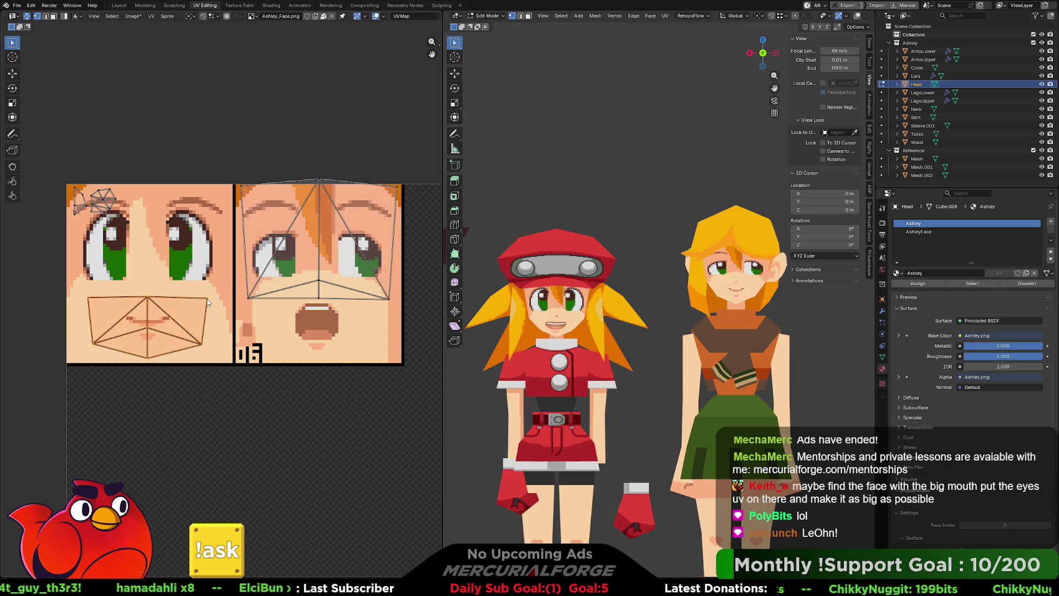
{"action": "key", "text": "g"}
{"action": "key", "text": "x"}
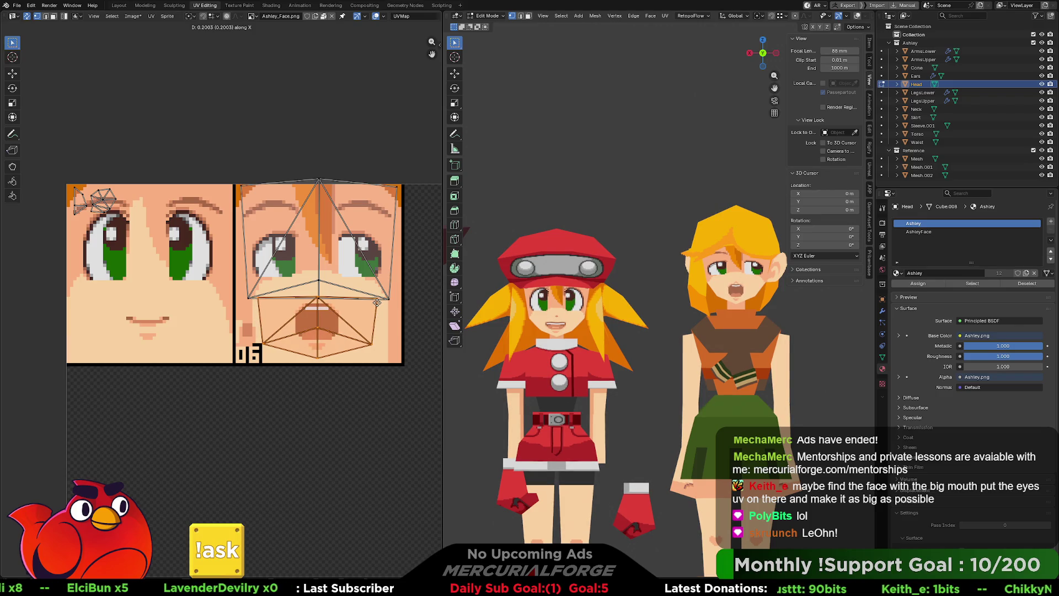
{"action": "left_click", "coordinate": [377, 303]}
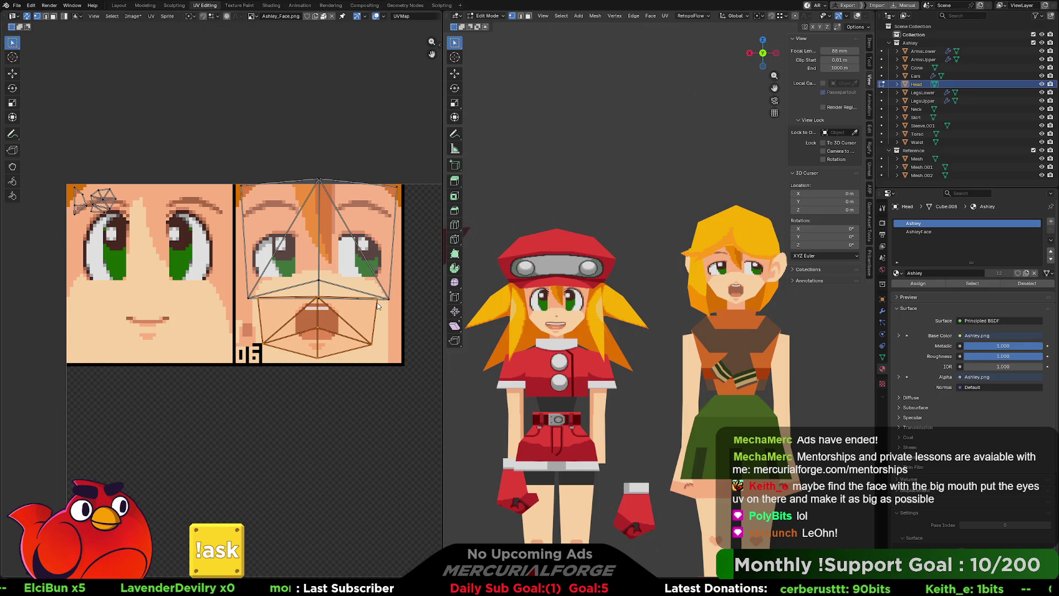
Adjust the mouth island vertically so it sits on the open mouth.
{"action": "key", "text": "g"}
{"action": "key", "text": "x"}
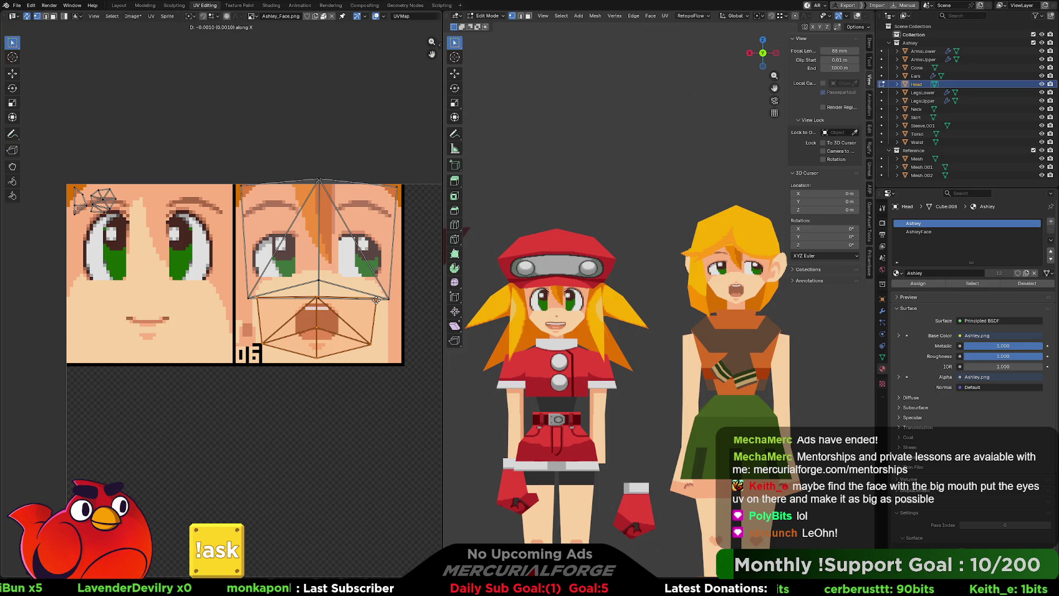
{"action": "key", "text": "y"}
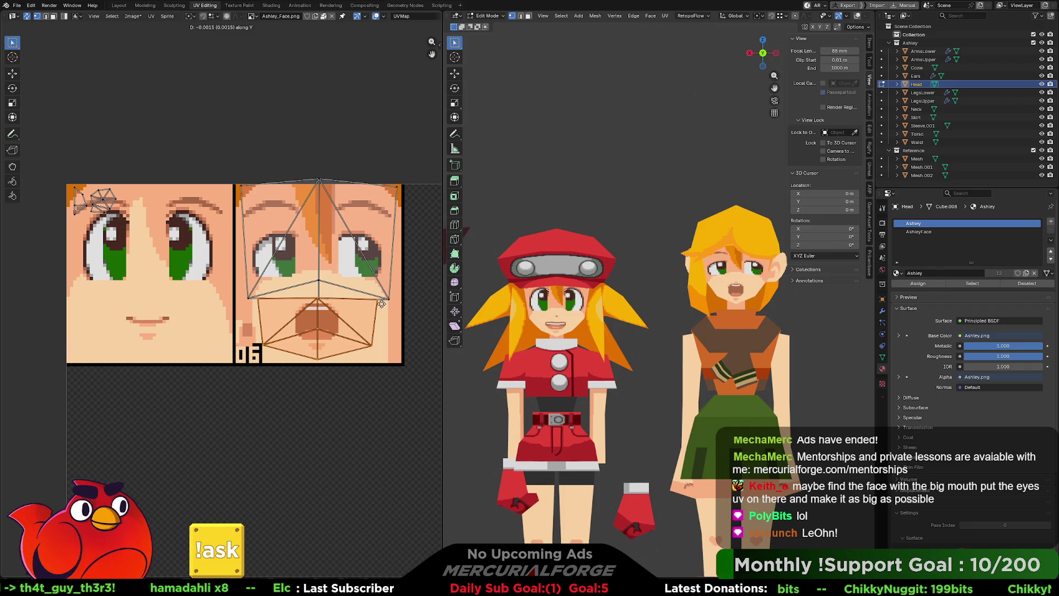
{"action": "left_click", "coordinate": [381, 304]}
{"action": "scroll", "coordinate": [720, 286], "scroll_direction": "up", "scroll_amount": 3}
{"action": "scroll", "coordinate": [721, 286], "scroll_direction": "up", "scroll_amount": 3}
Check the face head-on, try enlarging the mouth island, then undo back to the smiling mouth.
{"action": "mouse_move", "coordinate": [720, 286]}
{"action": "middle_mouse_down"}
{"action": "mouse_move", "coordinate": [660, 339]}
{"action": "mouse_move", "coordinate": [660, 311]}
{"action": "middle_mouse_up"}
{"action": "scroll", "coordinate": [660, 339], "scroll_direction": "up", "scroll_amount": 5}
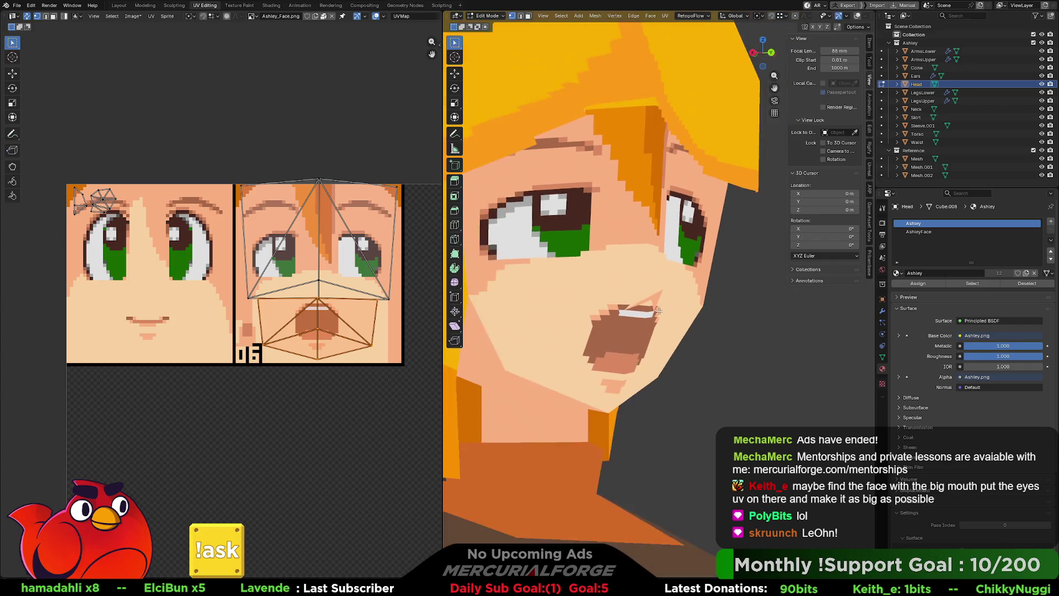
{"action": "scroll", "coordinate": [660, 312], "scroll_direction": "down", "scroll_amount": 3}
{"action": "scroll", "coordinate": [647, 317], "scroll_direction": "down", "scroll_amount": 2}
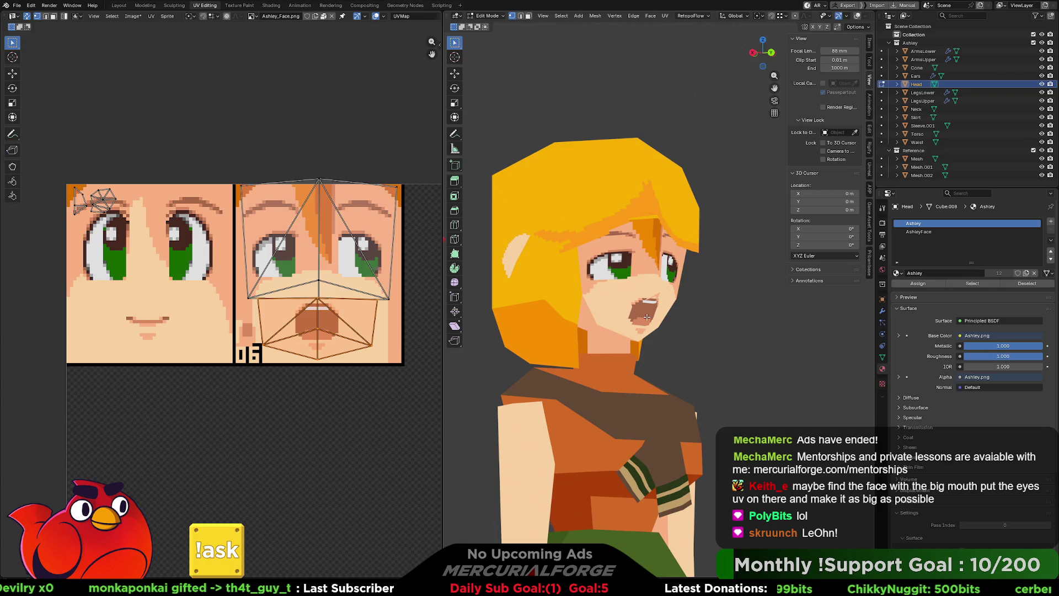
{"action": "mouse_move", "coordinate": [654, 295]}
{"action": "middle_mouse_down"}
{"action": "mouse_move", "coordinate": [663, 320]}
{"action": "mouse_move", "coordinate": [731, 324]}
{"action": "middle_mouse_up"}
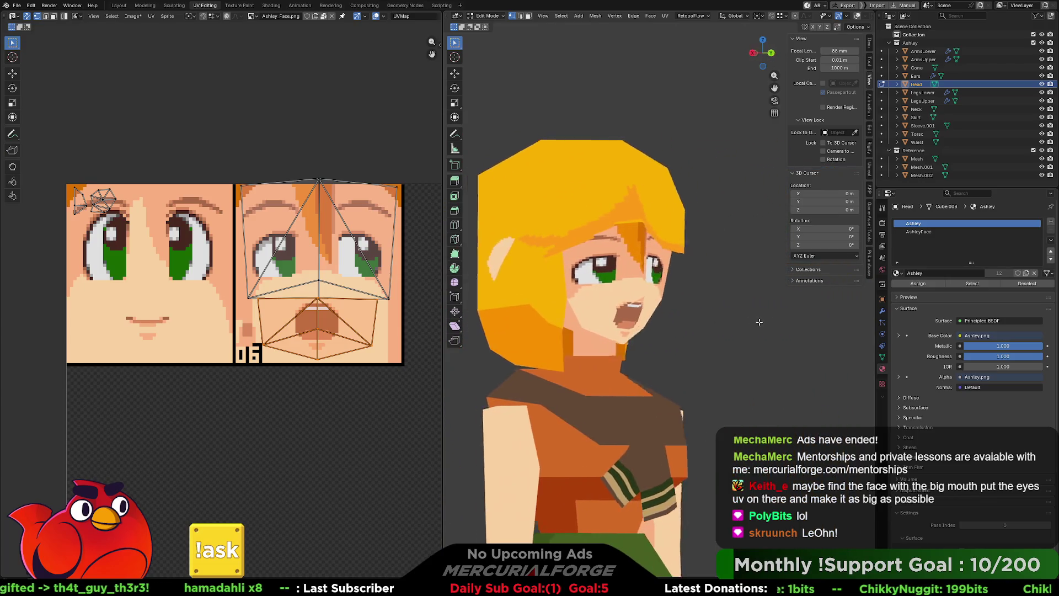
{"action": "left_click", "coordinate": [370, 345]}
{"action": "key", "text": "l"}
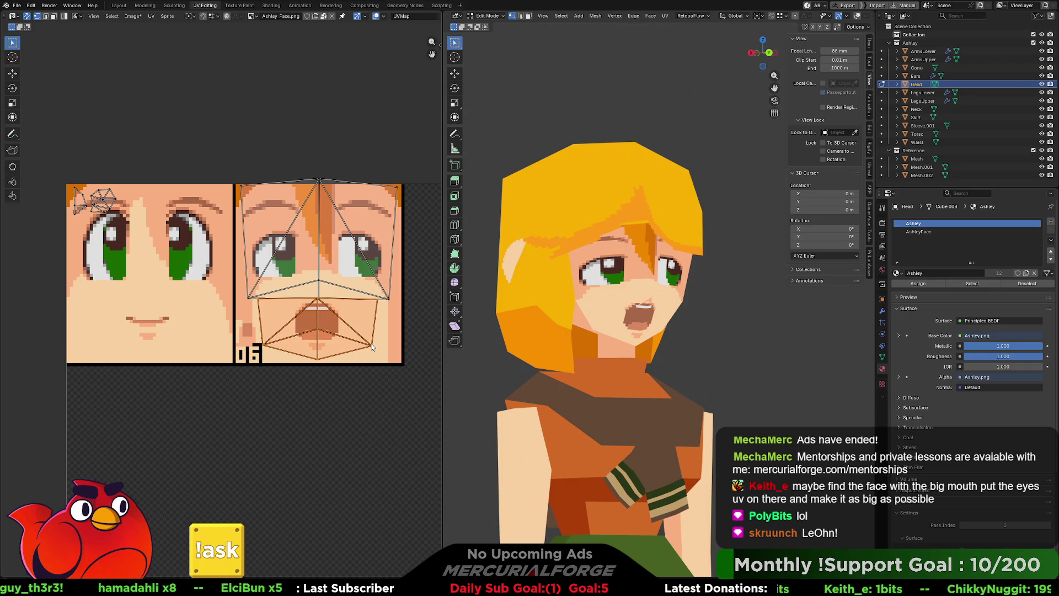
{"action": "key", "text": "s"}
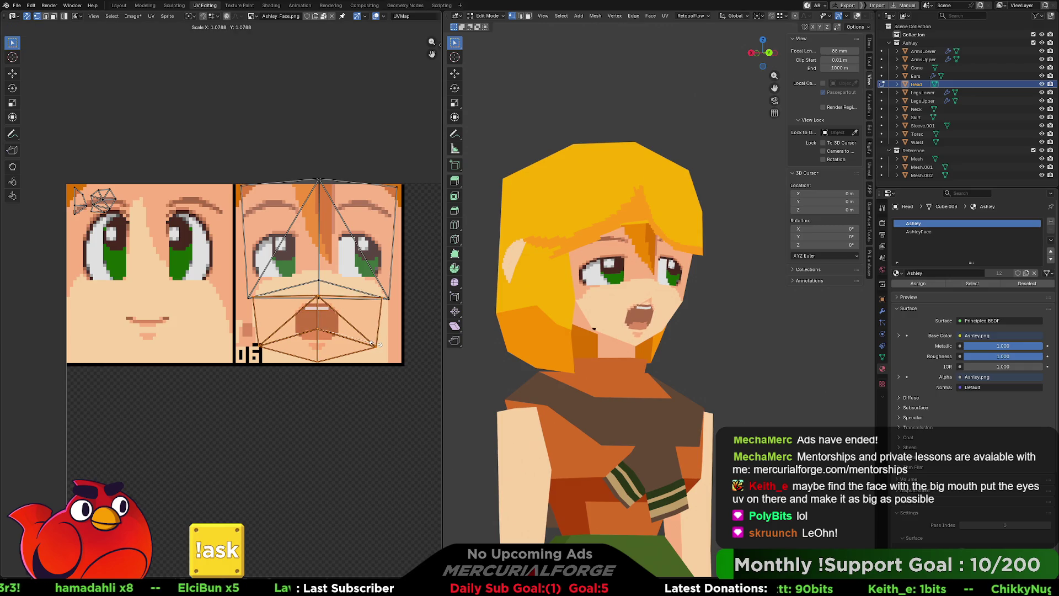
{"action": "left_click", "coordinate": [374, 346]}
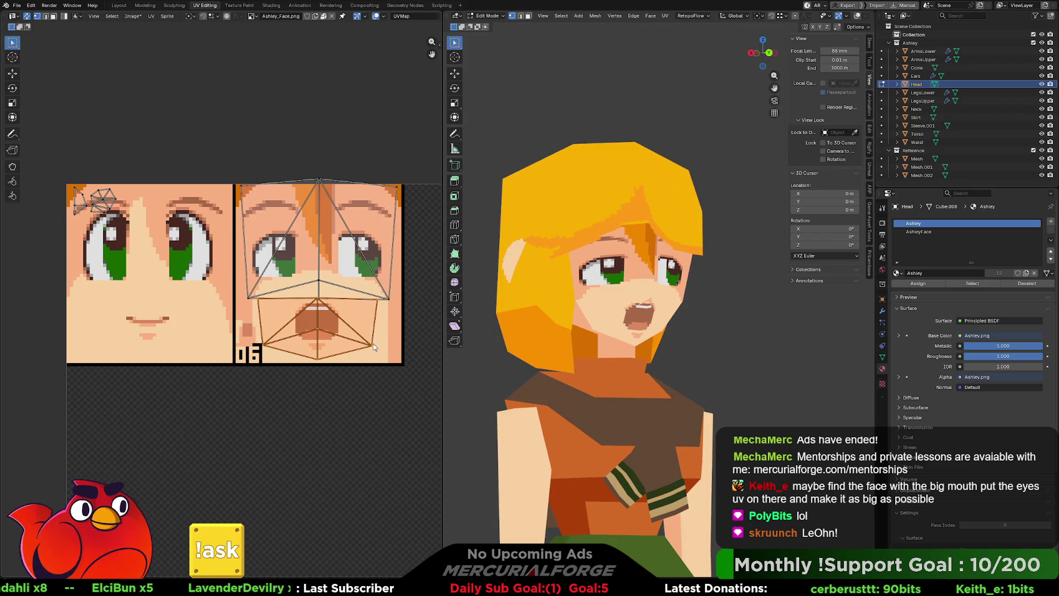
{"action": "key", "text": "ctrl+z"}
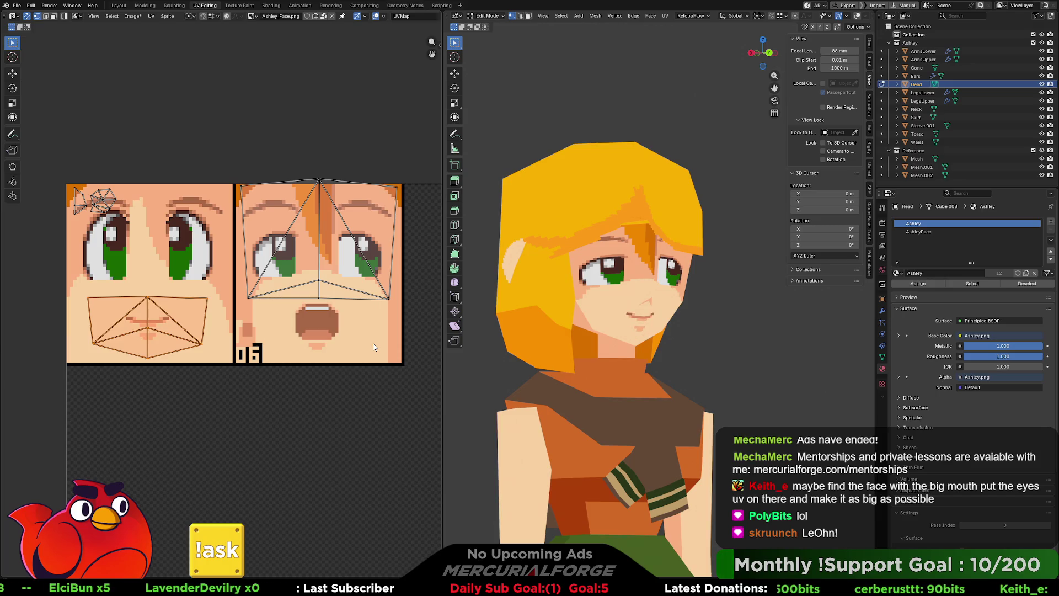
Browse render and output settings and lengthen the viewport's focal length.
{"action": "mouse_move", "coordinate": [356, 339]}
{"action": "middle_mouse_down"}
{"action": "mouse_move", "coordinate": [411, 334]}
{"action": "mouse_move", "coordinate": [388, 348]}
{"action": "middle_mouse_up"}
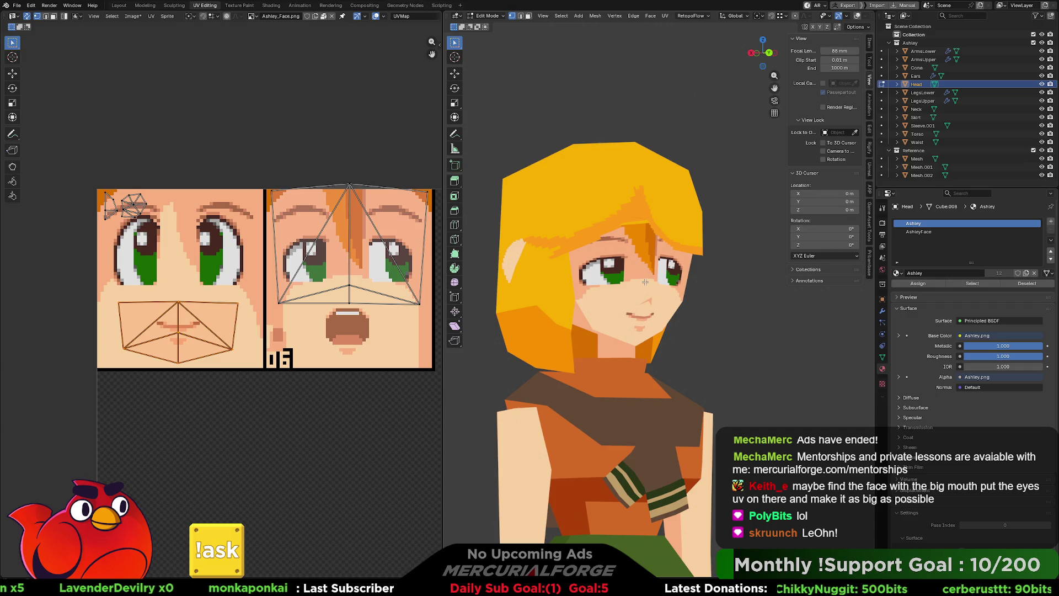
{"action": "scroll", "coordinate": [646, 282], "scroll_direction": "up", "scroll_amount": 1}
{"action": "scroll", "coordinate": [642, 286], "scroll_direction": "up", "scroll_amount": 2}
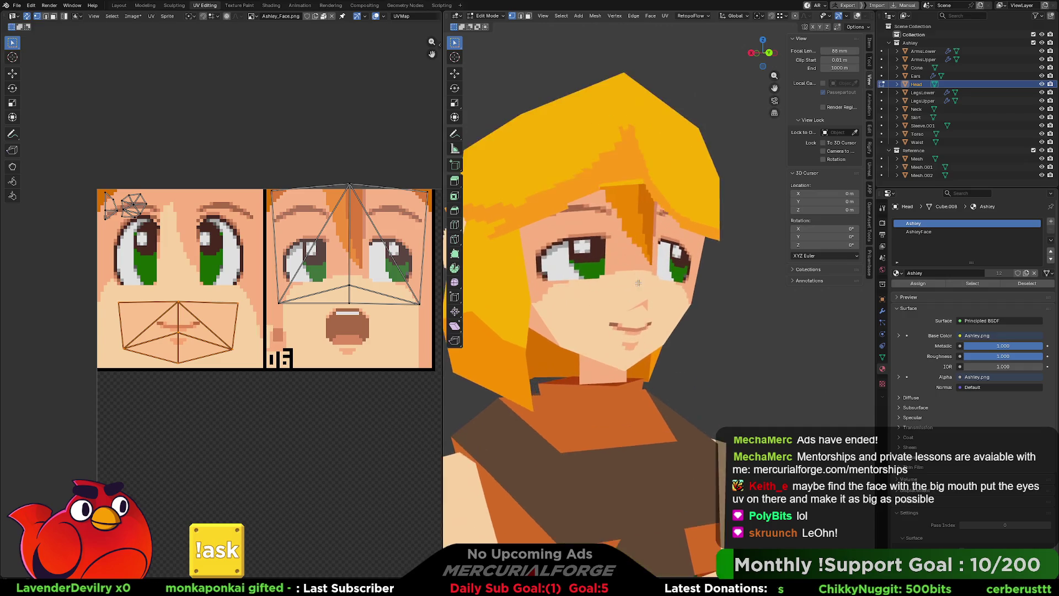
{"action": "scroll", "coordinate": [638, 288], "scroll_direction": "up", "scroll_amount": 2}
{"action": "scroll", "coordinate": [639, 289], "scroll_direction": "down", "scroll_amount": 1}
{"action": "scroll", "coordinate": [638, 289], "scroll_direction": "down", "scroll_amount": 4}
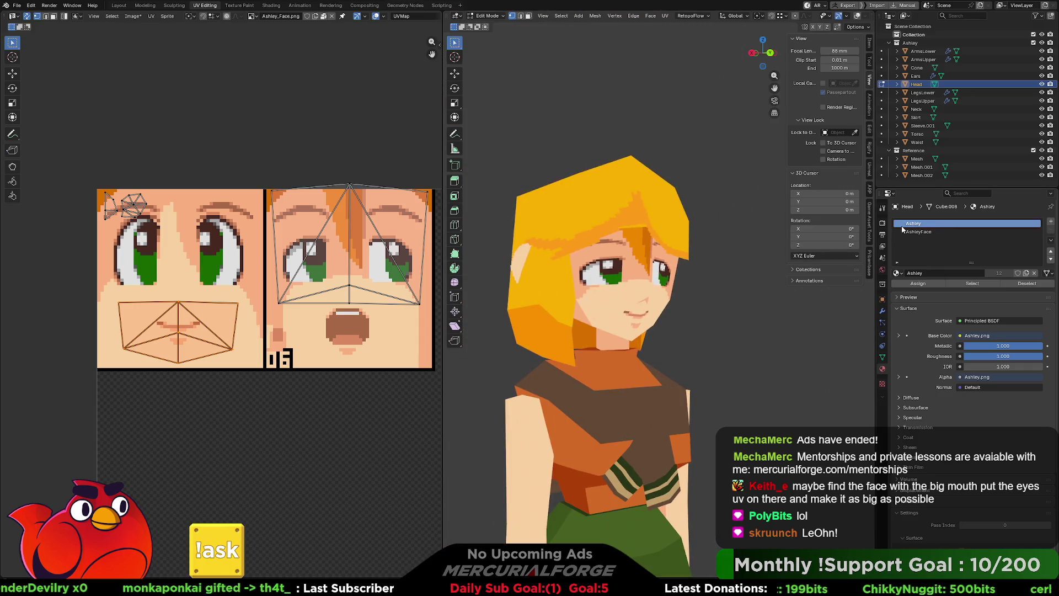
{"action": "left_click", "coordinate": [884, 223]}
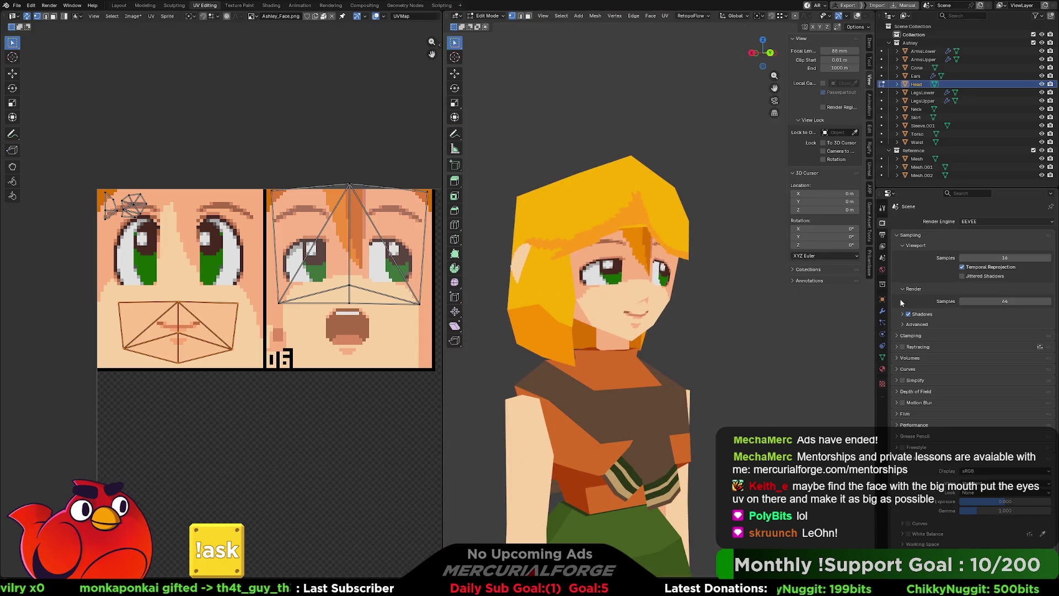
{"action": "left_click", "coordinate": [883, 239]}
{"action": "left_click", "coordinate": [883, 223]}
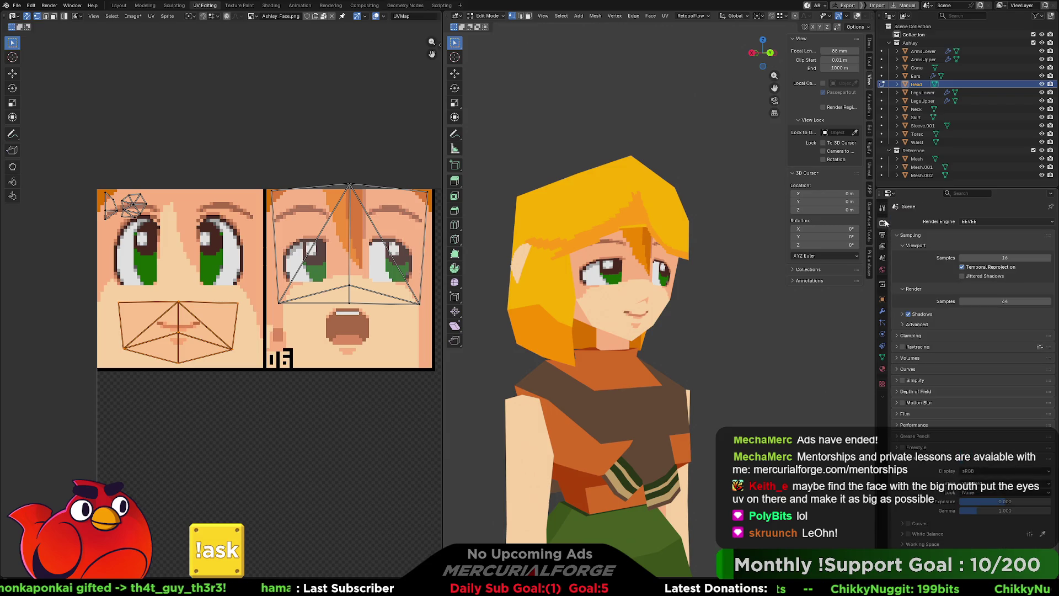
{"action": "left_click", "coordinate": [872, 46]}
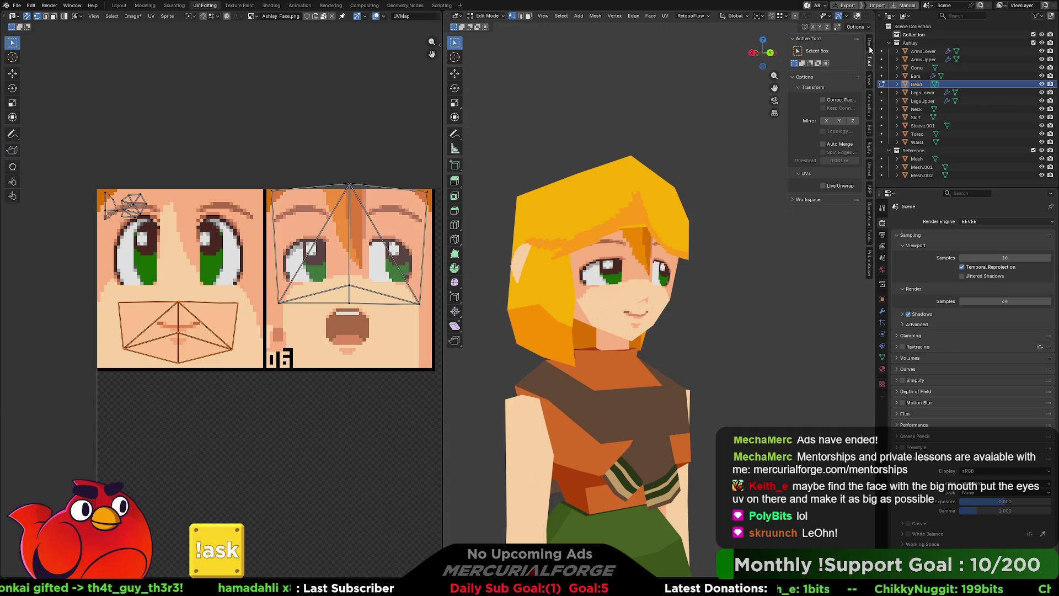
{"action": "left_click", "coordinate": [869, 81]}
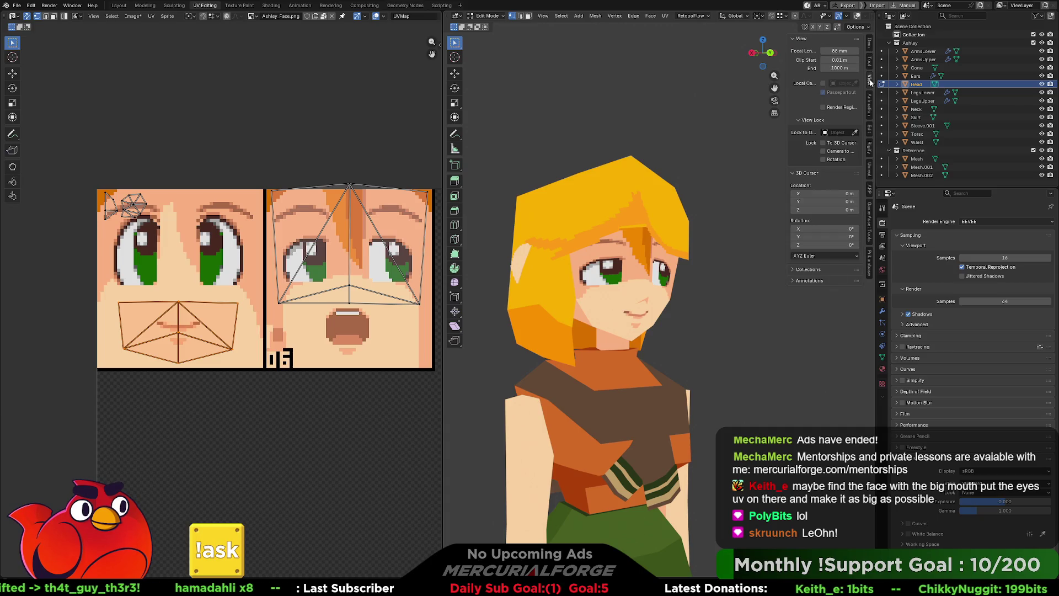
{"action": "left_click_drag", "start_coordinate": [842, 50], "coordinate": [862, 51]}
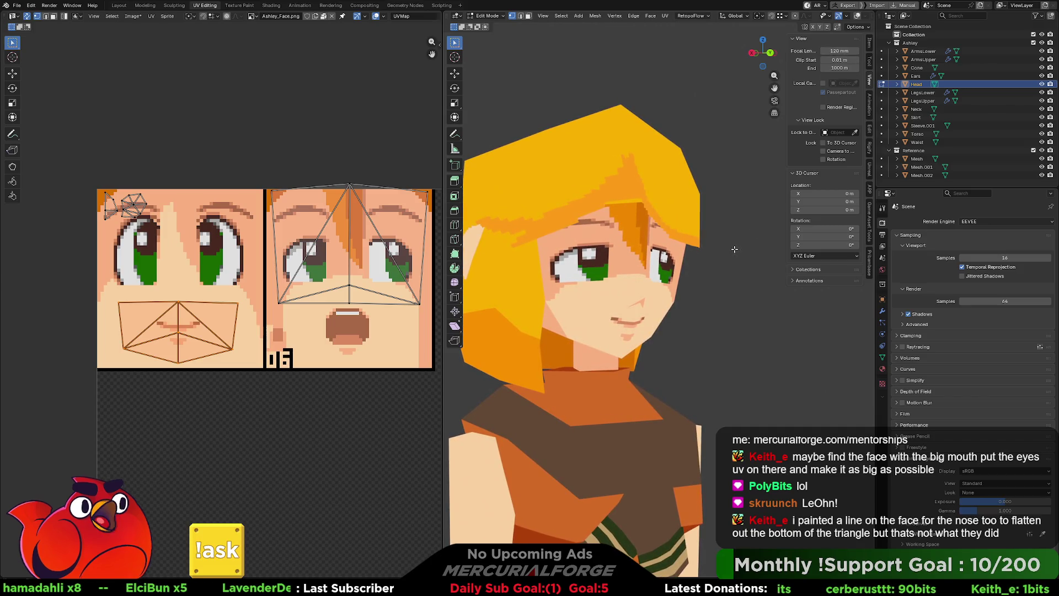
Inspect the head from several angles, leave Edit Mode and select the Cone nose.
{"action": "middle_click_drag", "start_coordinate": [735, 247], "coordinate": [724, 280]}
{"action": "scroll", "coordinate": [731, 259], "scroll_direction": "up", "scroll_amount": 2}
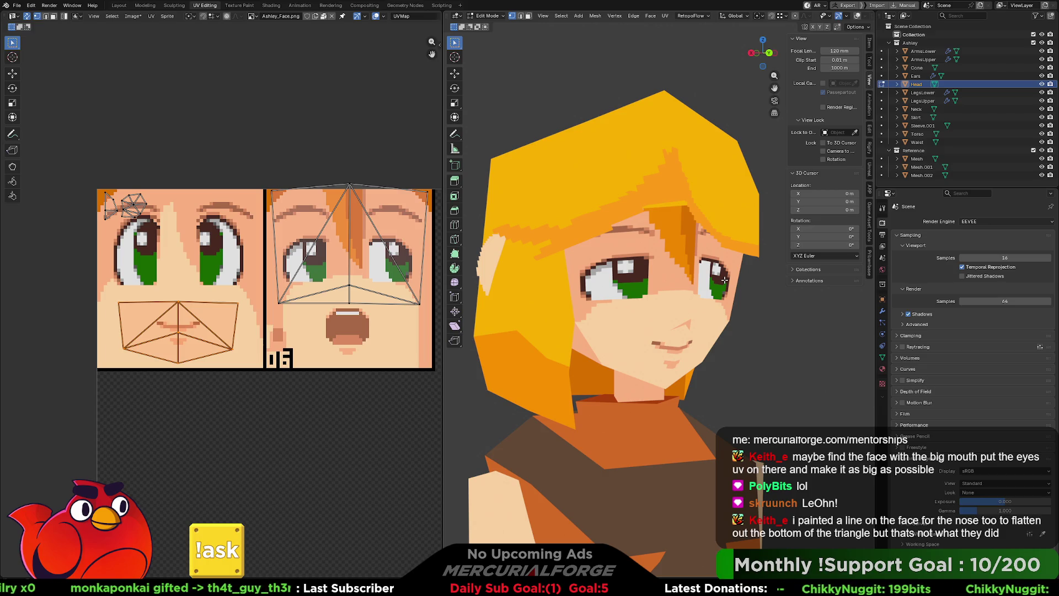
{"action": "scroll", "coordinate": [724, 281], "scroll_direction": "up", "scroll_amount": 3}
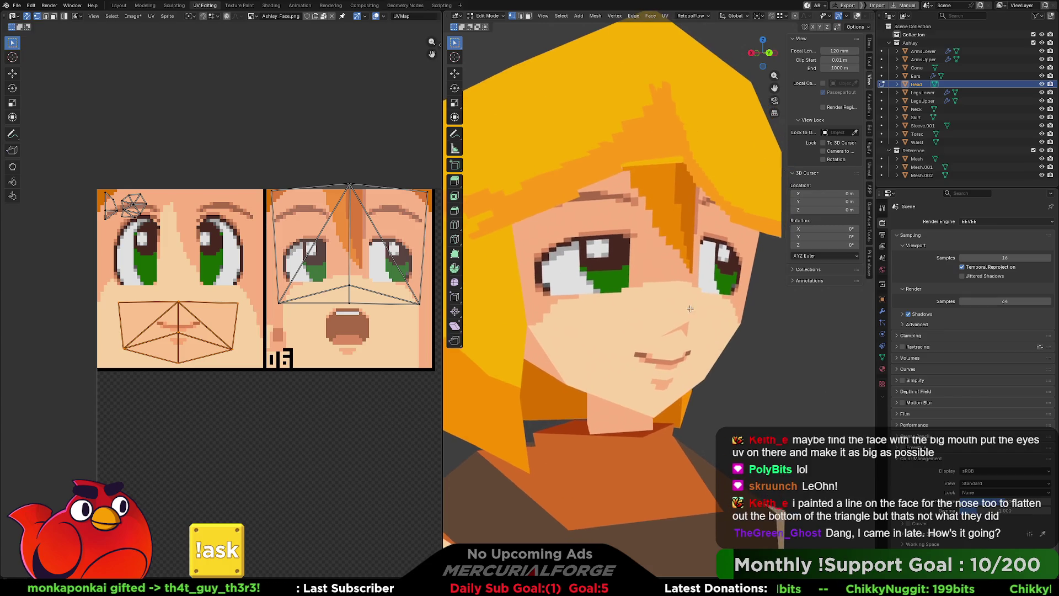
{"action": "scroll", "coordinate": [691, 309], "scroll_direction": "up", "scroll_amount": 2}
{"action": "middle_click_drag", "start_coordinate": [675, 304], "coordinate": [732, 305]}
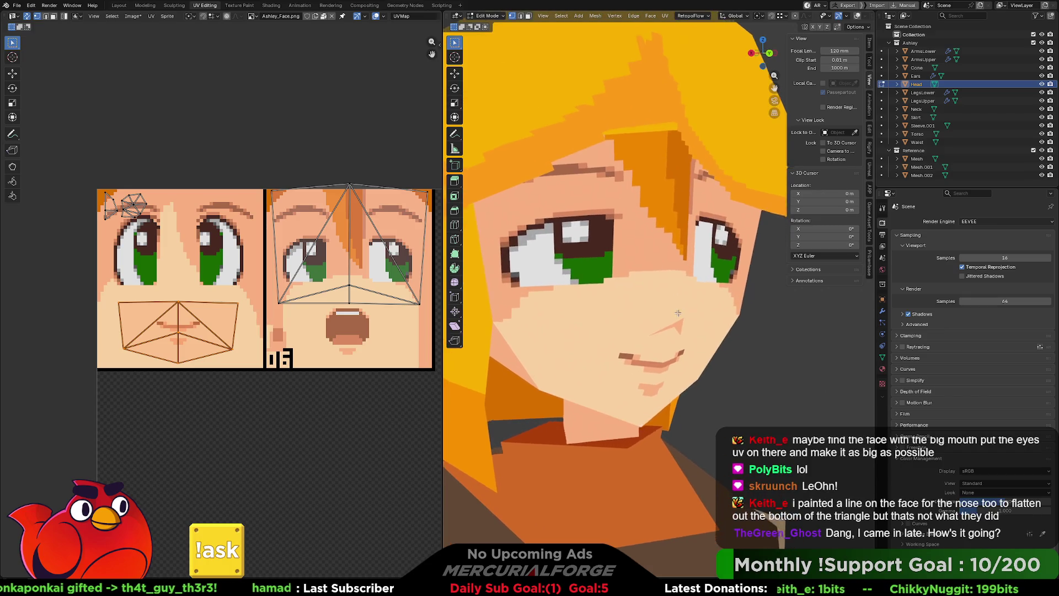
{"action": "scroll", "coordinate": [732, 306], "scroll_direction": "up", "scroll_amount": 2}
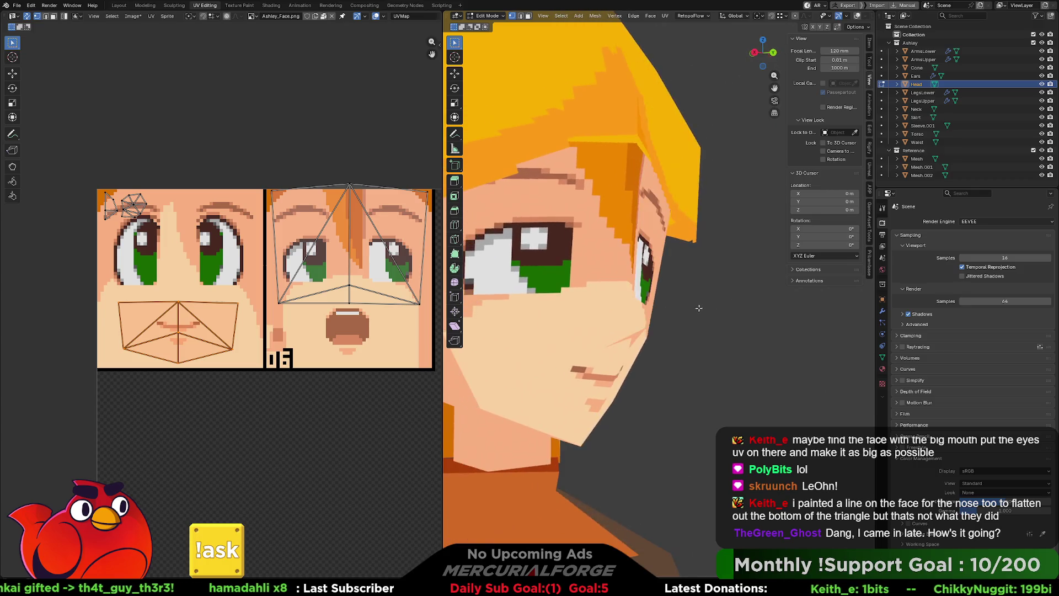
{"action": "mouse_move", "coordinate": [732, 305]}
{"action": "middle_mouse_down"}
{"action": "mouse_move", "coordinate": [681, 356]}
{"action": "mouse_move", "coordinate": [714, 341]}
{"action": "middle_mouse_up"}
{"action": "key", "text": "Tab"}
{"action": "left_click", "coordinate": [681, 356]}
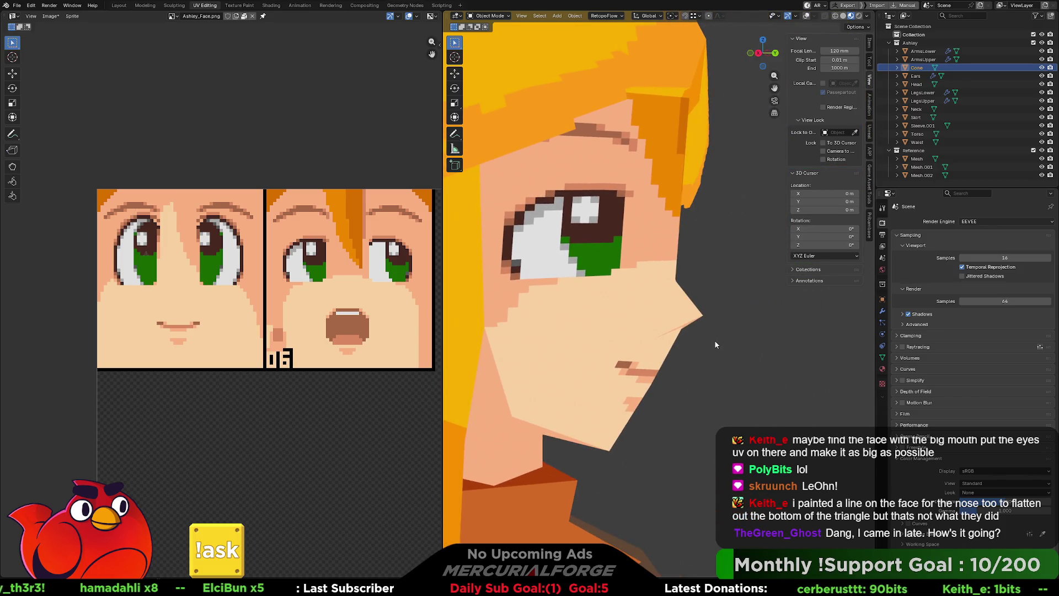
Raise the Cone nose slightly along Z on the face and enter its Edit Mode.
{"action": "key", "text": "KP_Divide"}
{"action": "key", "text": "KP_Divide"}
{"action": "middle_click_drag", "start_coordinate": [706, 339], "coordinate": [720, 328]}
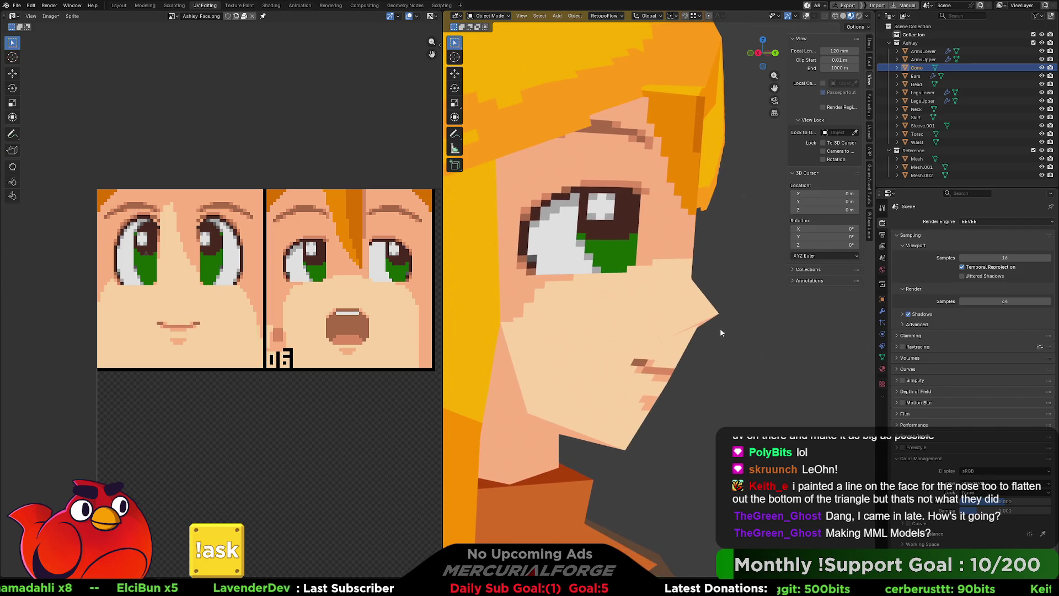
{"action": "key", "text": "g"}
{"action": "key", "text": "z"}
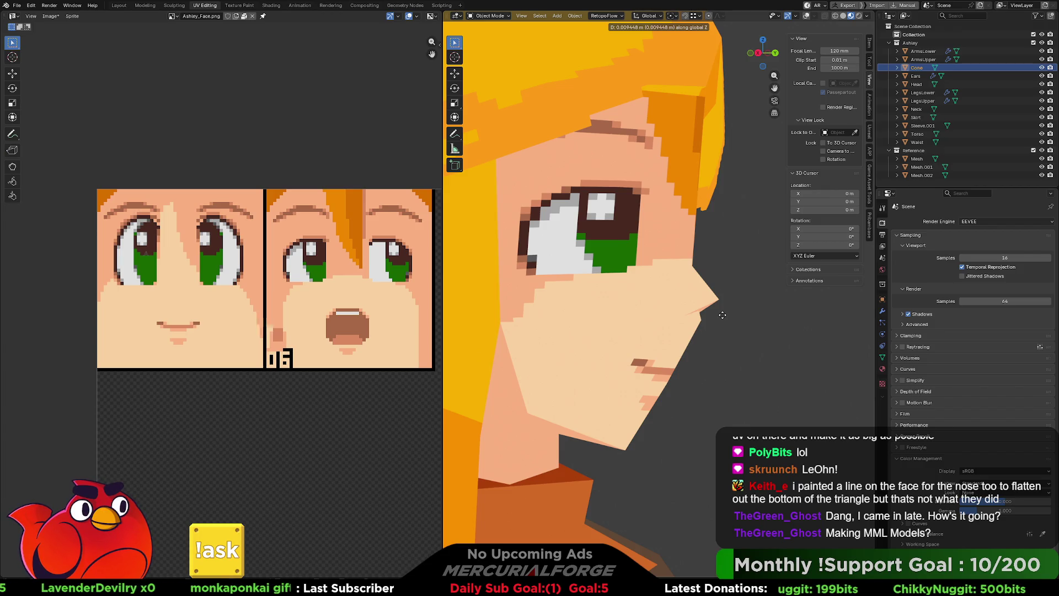
{"action": "left_click", "coordinate": [722, 315]}
{"action": "scroll", "coordinate": [722, 314], "scroll_direction": "down", "scroll_amount": 3}
{"action": "scroll", "coordinate": [717, 320], "scroll_direction": "down", "scroll_amount": 3}
{"action": "scroll", "coordinate": [705, 329], "scroll_direction": "up", "scroll_amount": 2}
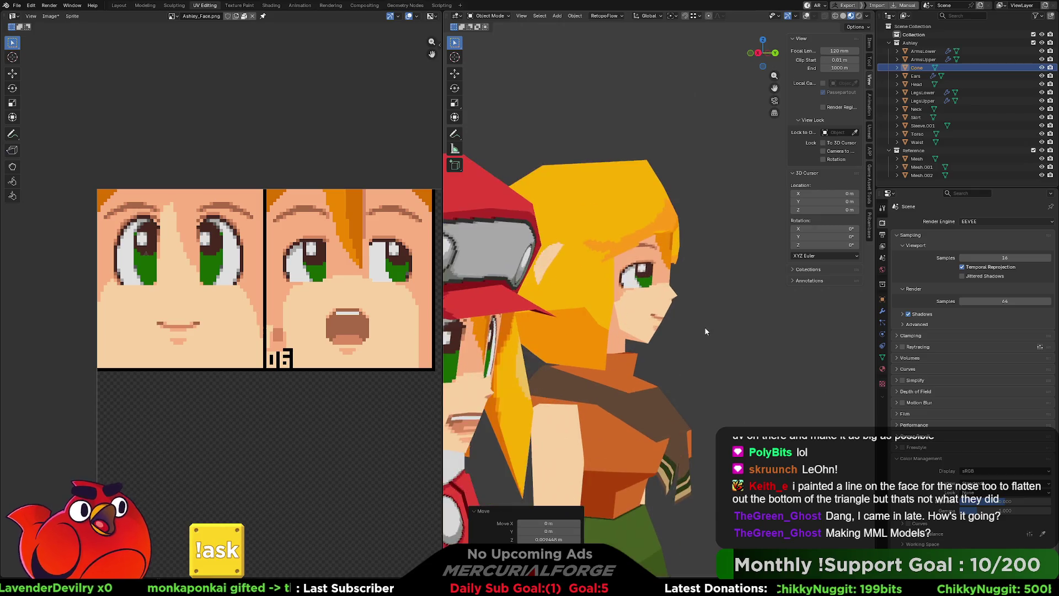
{"action": "scroll", "coordinate": [705, 327], "scroll_direction": "down", "scroll_amount": 3}
{"action": "scroll", "coordinate": [712, 331], "scroll_direction": "up", "scroll_amount": 3}
{"action": "scroll", "coordinate": [719, 329], "scroll_direction": "up", "scroll_amount": 2}
{"action": "scroll", "coordinate": [721, 328], "scroll_direction": "up", "scroll_amount": 1}
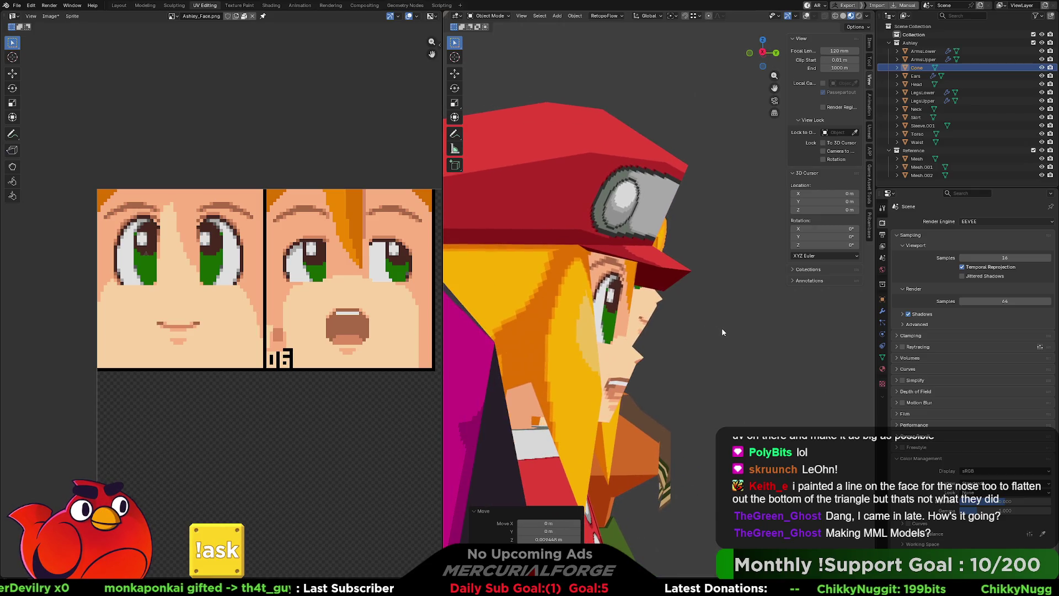
{"action": "scroll", "coordinate": [722, 331], "scroll_direction": "down", "scroll_amount": 2}
{"action": "scroll", "coordinate": [703, 332], "scroll_direction": "up", "scroll_amount": 2}
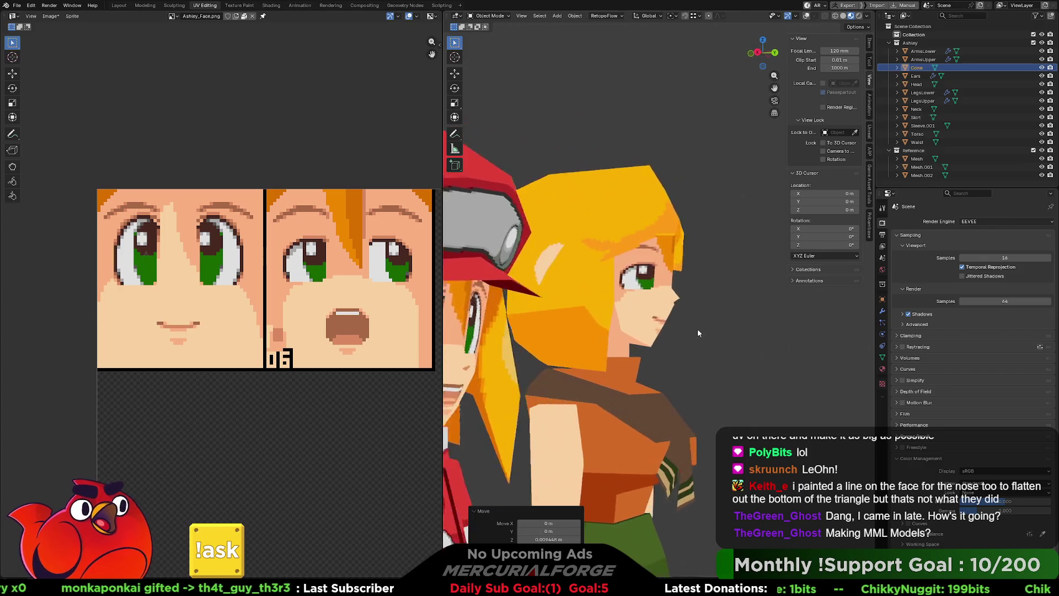
{"action": "scroll", "coordinate": [689, 329], "scroll_direction": "up", "scroll_amount": 2}
{"action": "scroll", "coordinate": [688, 328], "scroll_direction": "up", "scroll_amount": 1}
{"action": "scroll", "coordinate": [696, 328], "scroll_direction": "up", "scroll_amount": 1}
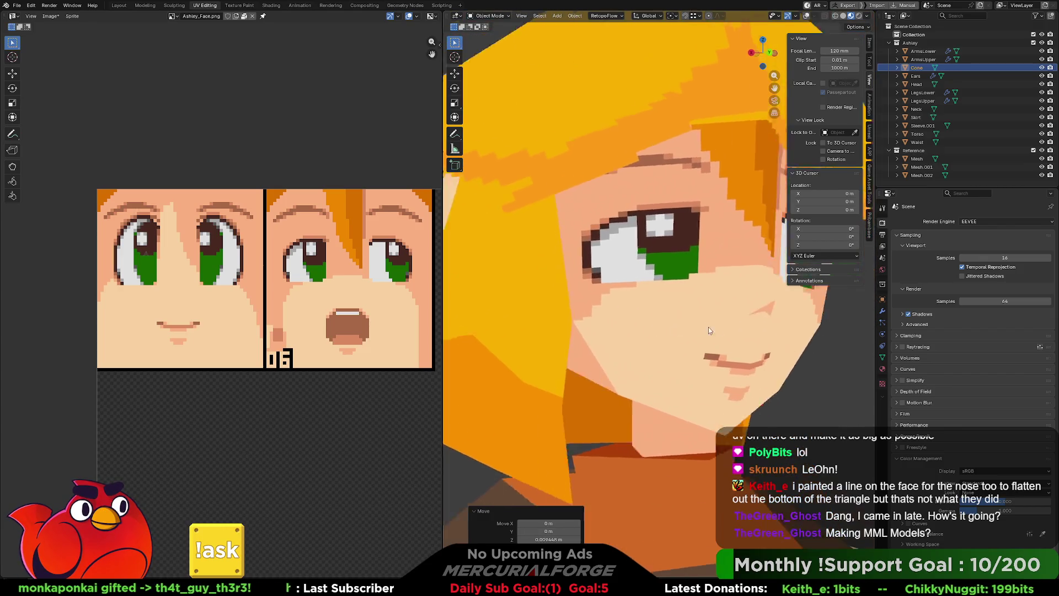
{"action": "scroll", "coordinate": [720, 329], "scroll_direction": "down", "scroll_amount": 2}
{"action": "scroll", "coordinate": [704, 326], "scroll_direction": "up", "scroll_amount": 1}
{"action": "scroll", "coordinate": [695, 327], "scroll_direction": "up", "scroll_amount": 1}
{"action": "scroll", "coordinate": [681, 333], "scroll_direction": "up", "scroll_amount": 1}
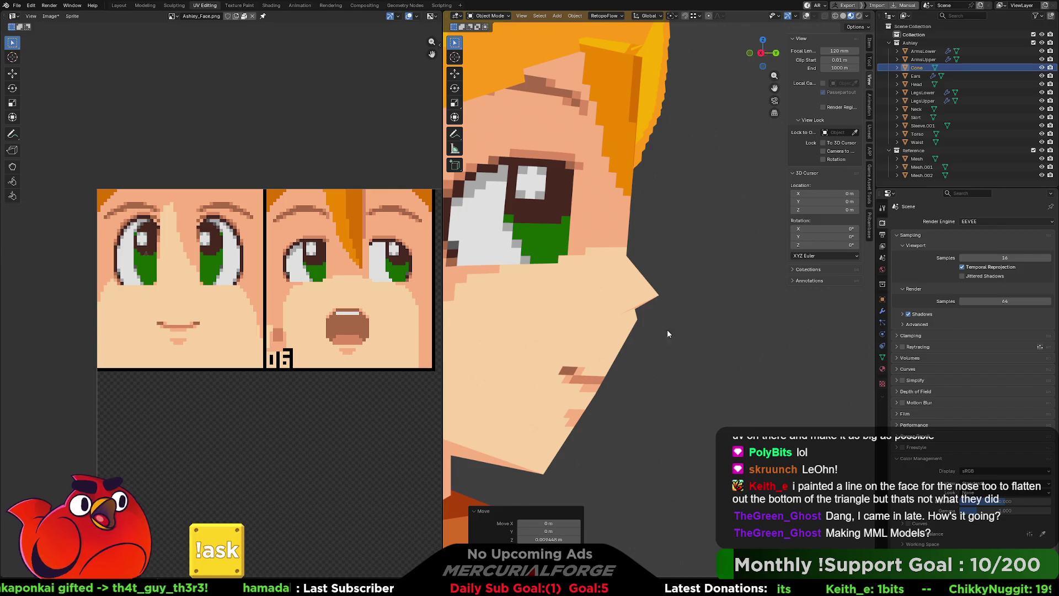
{"action": "key", "text": "Tab"}
{"action": "scroll", "coordinate": [670, 331], "scroll_direction": "up", "scroll_amount": 1}
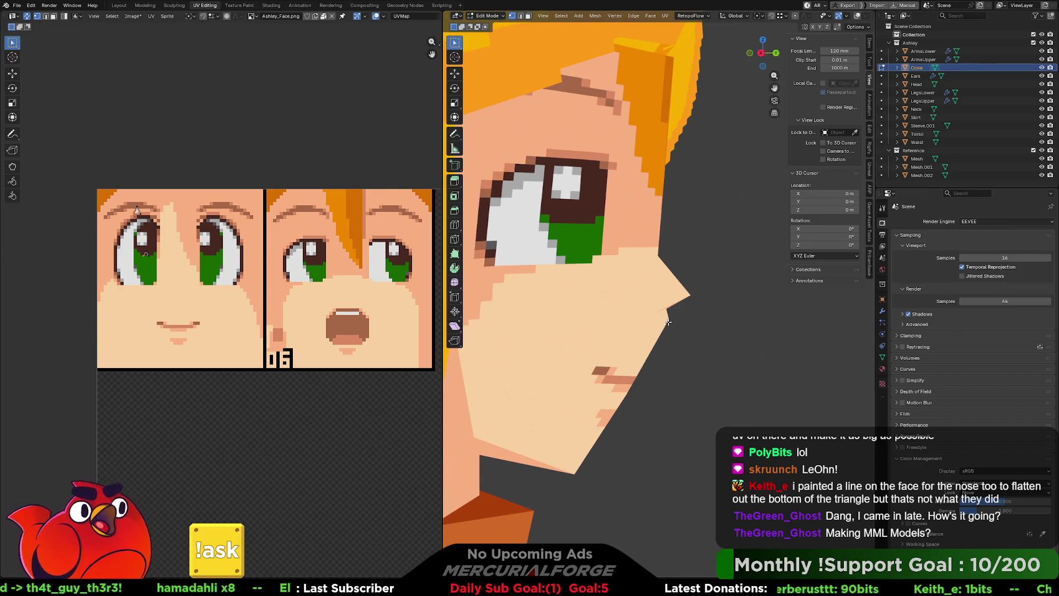
Switch from the Cone into Head Edit Mode and nudge the selected geometry up along Z.
{"action": "key", "text": "Tab"}
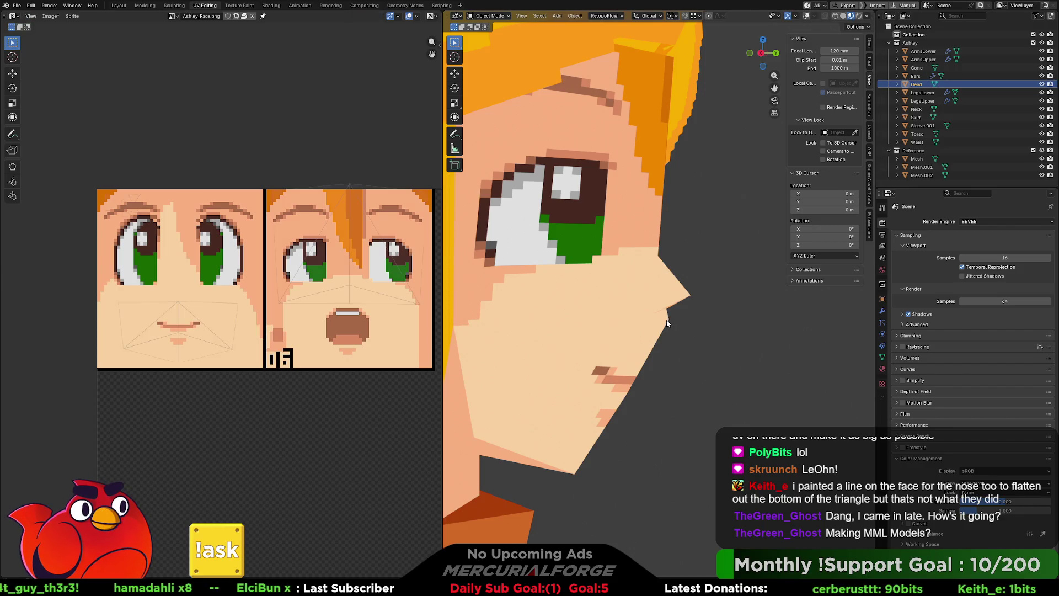
{"action": "key", "text": "Tab"}
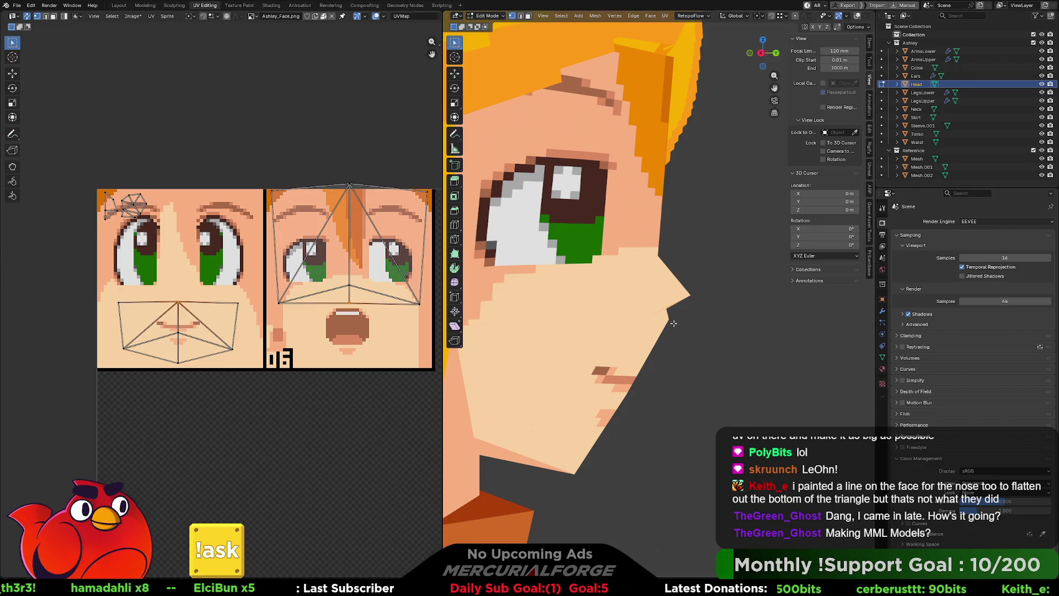
{"action": "scroll", "coordinate": [672, 323], "scroll_direction": "up", "scroll_amount": 1}
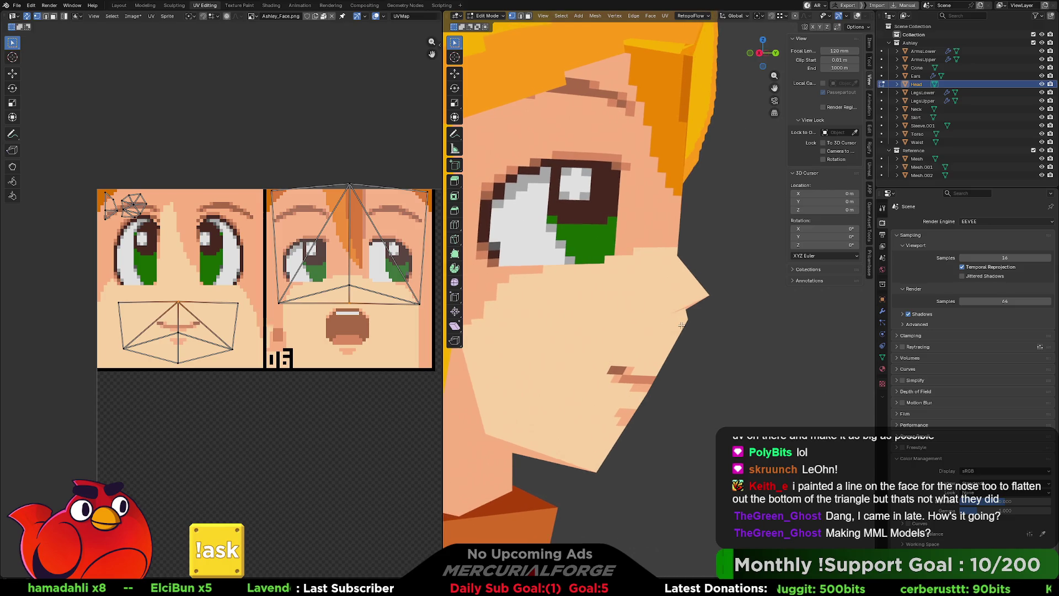
{"action": "key", "text": "g"}
{"action": "key", "text": "z"}
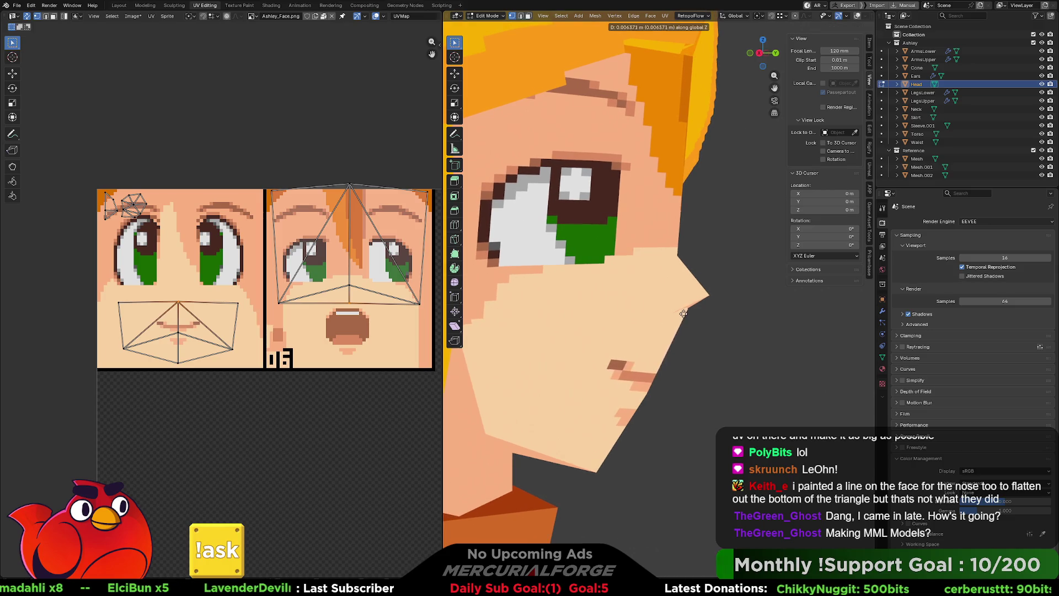
{"action": "left_click", "coordinate": [684, 311]}
Select the mouth UV island and start sliding it horizontally onto the open-mouth tile.
{"action": "mouse_move", "coordinate": [683, 312]}
{"action": "middle_mouse_down"}
{"action": "mouse_move", "coordinate": [653, 328]}
{"action": "mouse_move", "coordinate": [649, 314]}
{"action": "middle_mouse_up"}
{"action": "scroll", "coordinate": [653, 328], "scroll_direction": "down", "scroll_amount": 3}
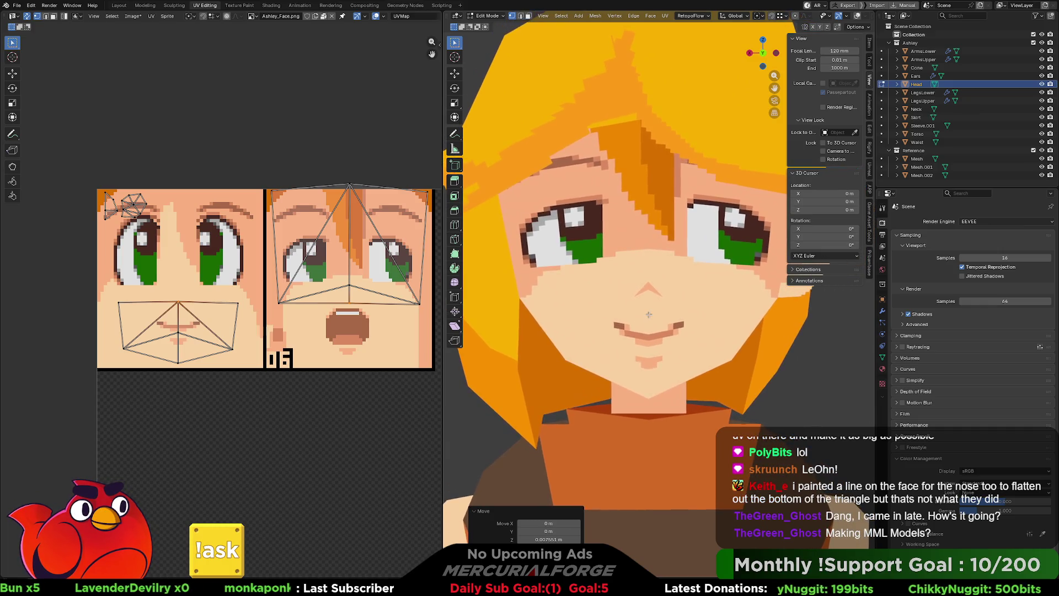
{"action": "scroll", "coordinate": [649, 315], "scroll_direction": "down", "scroll_amount": 2}
{"action": "scroll", "coordinate": [635, 318], "scroll_direction": "down", "scroll_amount": 2}
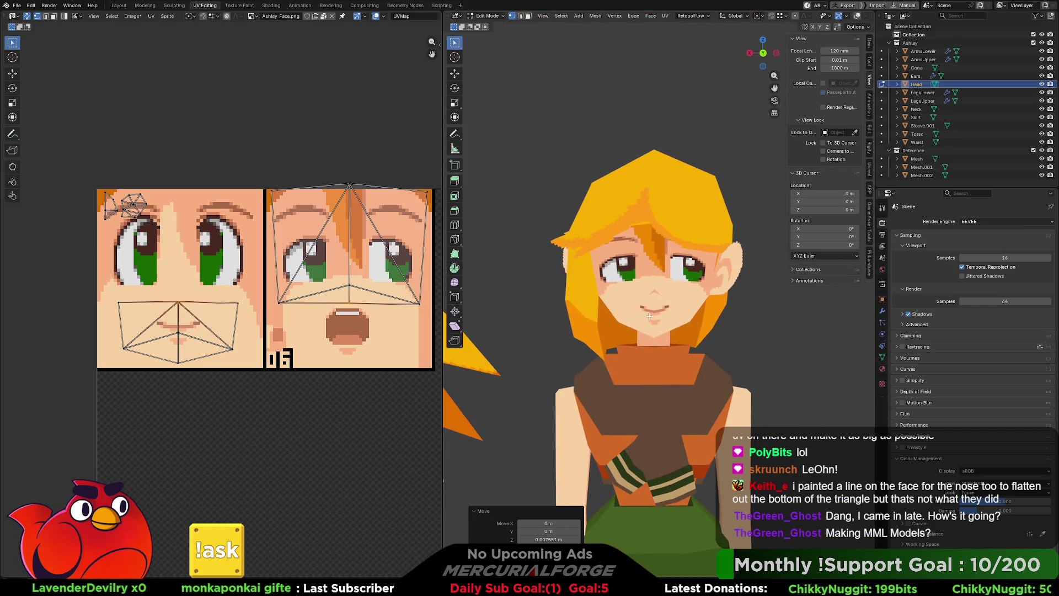
{"action": "scroll", "coordinate": [636, 318], "scroll_direction": "down", "scroll_amount": 2}
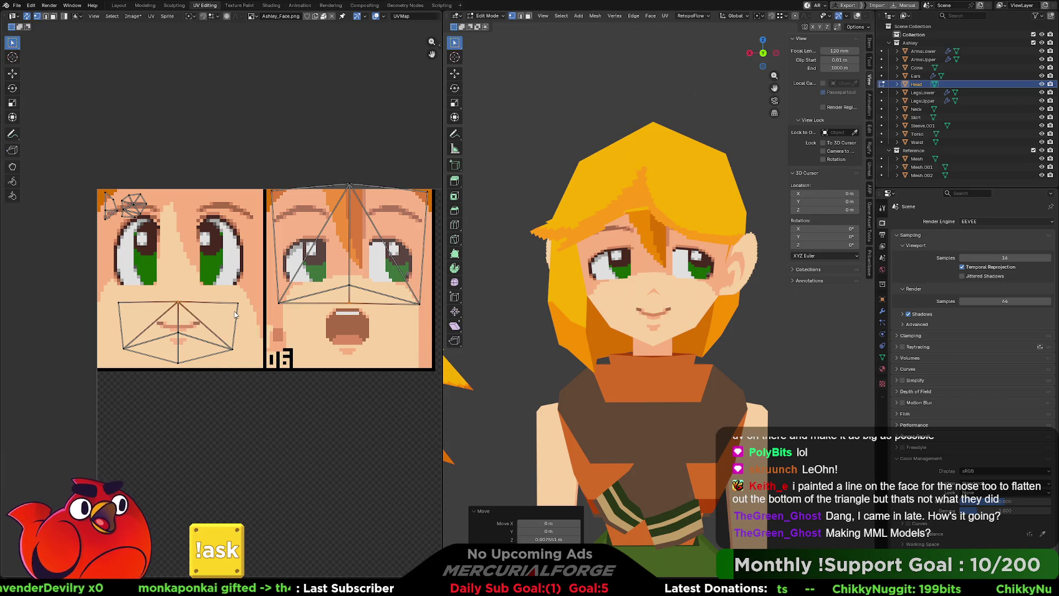
{"action": "key", "text": "l"}
{"action": "key", "text": "g"}
{"action": "key", "text": "x"}
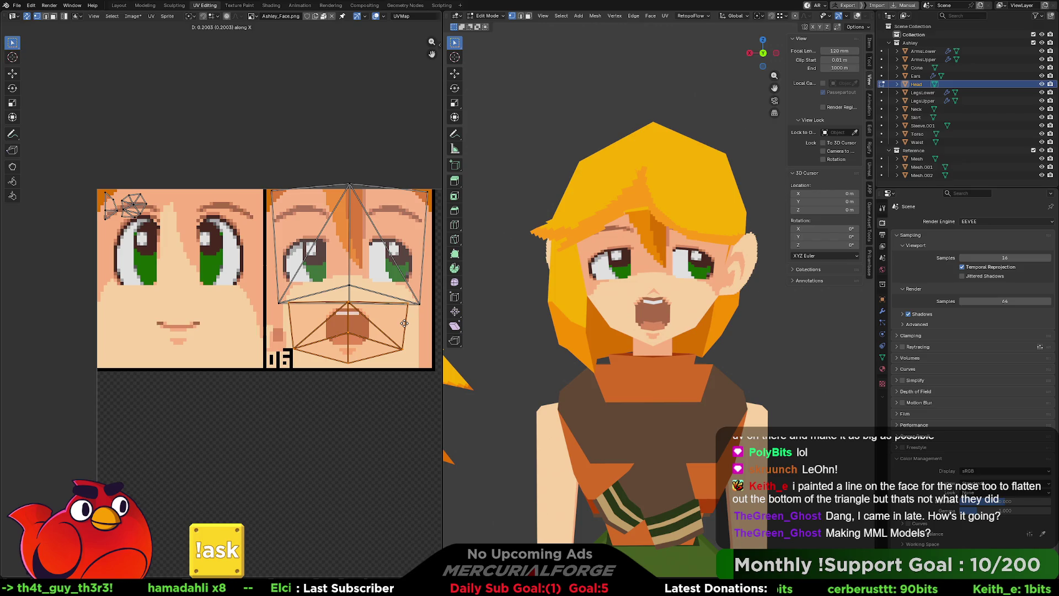
Confirm the mouth UVs on the open-mouth tile, leave Edit Mode and select the reference character's Mesh.
{"action": "left_click", "coordinate": [405, 324]}
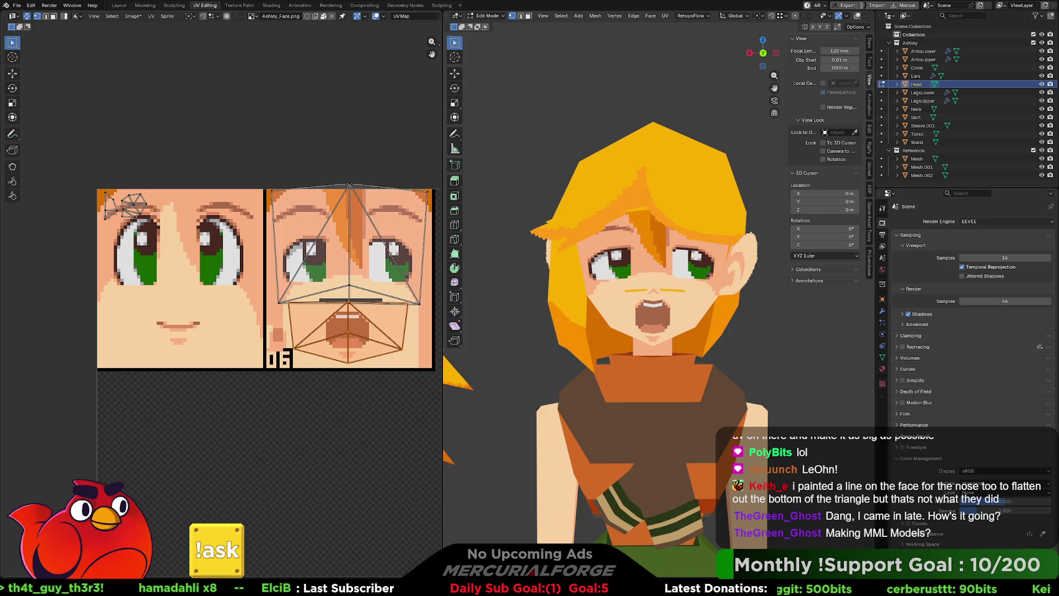
{"action": "scroll", "coordinate": [740, 324], "scroll_direction": "down", "scroll_amount": 3}
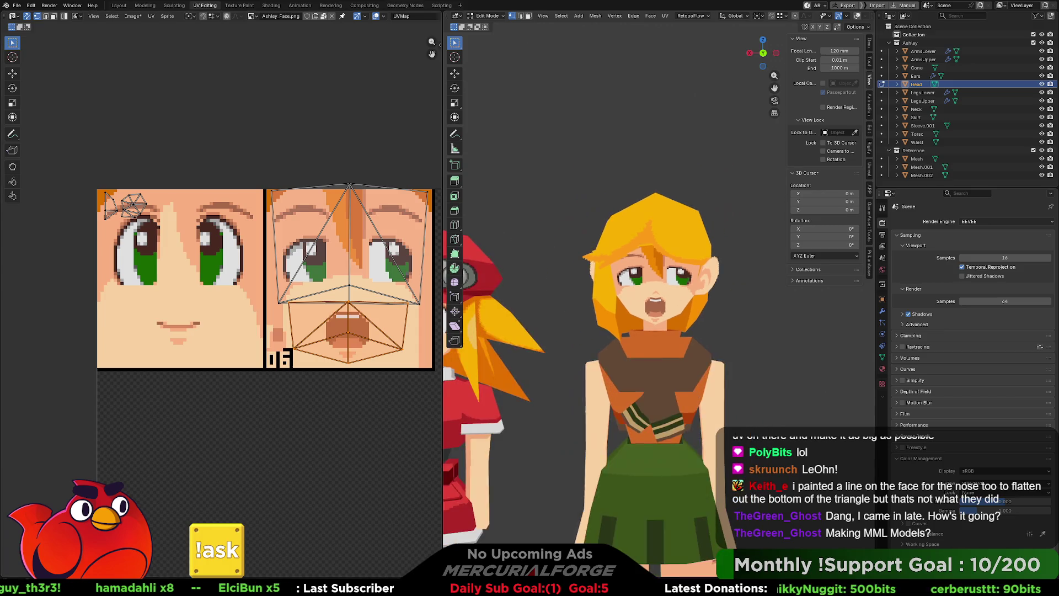
{"action": "scroll", "coordinate": [740, 324], "scroll_direction": "down", "scroll_amount": 1}
{"action": "mouse_move", "coordinate": [712, 325]}
{"action": "middle_mouse_down"}
{"action": "mouse_move", "coordinate": [740, 324]}
{"action": "mouse_move", "coordinate": [664, 319]}
{"action": "middle_mouse_up"}
{"action": "scroll", "coordinate": [739, 325], "scroll_direction": "up", "scroll_amount": 3}
{"action": "scroll", "coordinate": [664, 320], "scroll_direction": "up", "scroll_amount": 2}
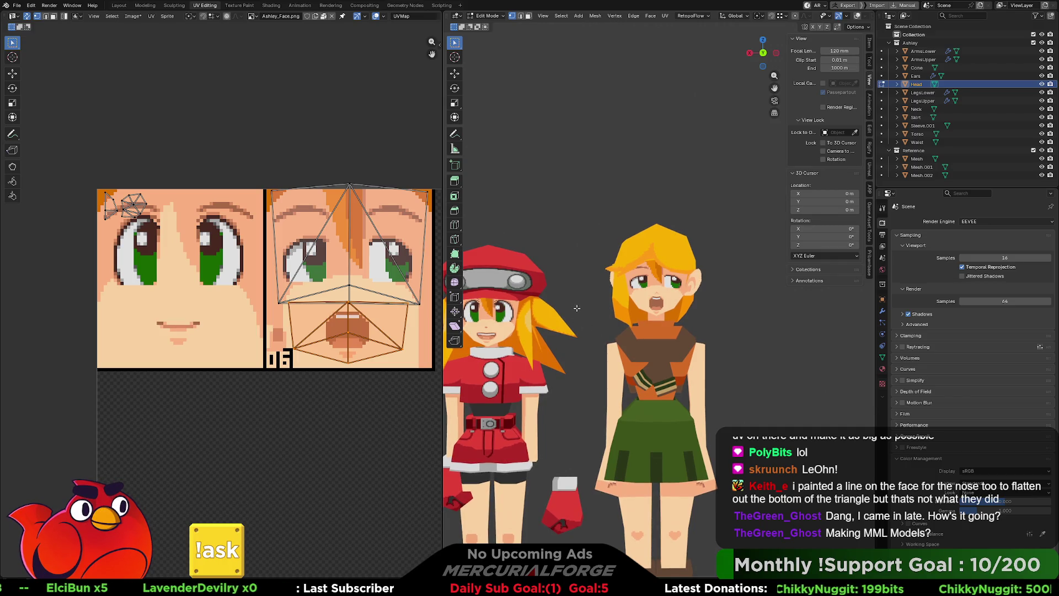
{"action": "key", "text": "Tab"}
{"action": "left_click", "coordinate": [513, 330]}
{"action": "middle_click_drag", "start_coordinate": [516, 339], "coordinate": [574, 311]}
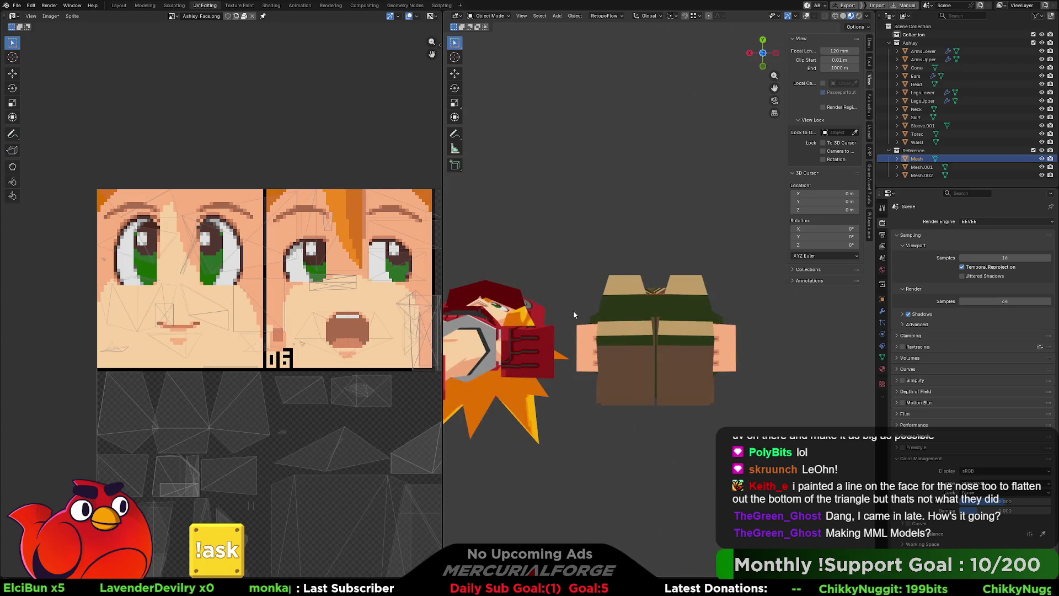
Show the Roll_(Cutscene).png texture's face expression grid in the UV editor and start editing the reference mesh.
{"action": "middle_click_drag", "start_coordinate": [497, 274], "coordinate": [579, 315]}
{"action": "scroll", "coordinate": [622, 334], "scroll_direction": "up", "scroll_amount": 2}
{"action": "scroll", "coordinate": [622, 333], "scroll_direction": "up", "scroll_amount": 2}
{"action": "scroll", "coordinate": [622, 333], "scroll_direction": "up", "scroll_amount": 1}
{"action": "scroll", "coordinate": [622, 333], "scroll_direction": "up", "scroll_amount": 1}
{"action": "left_click", "coordinate": [174, 17]}
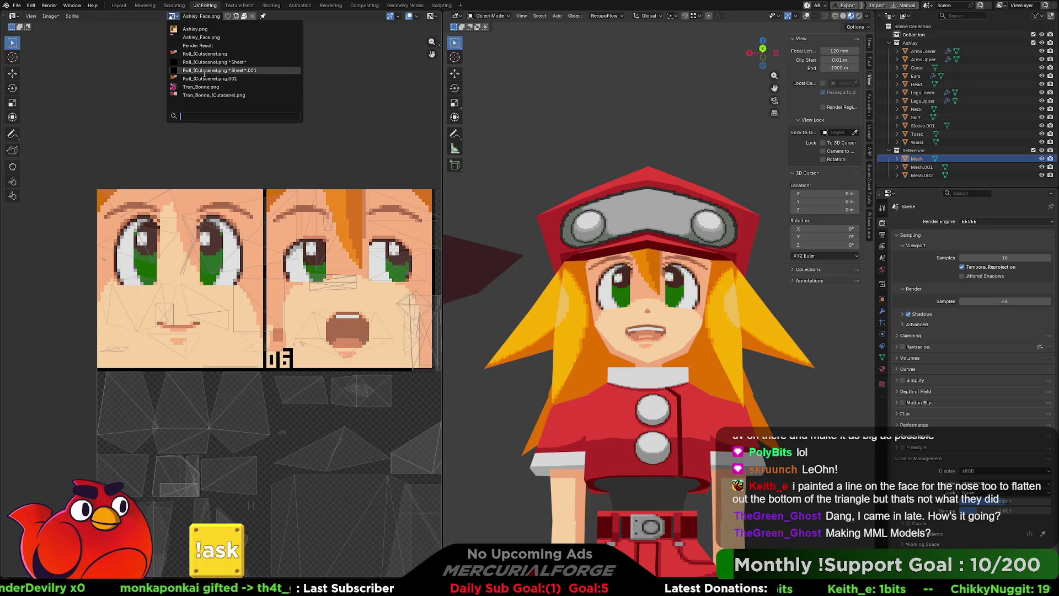
{"action": "left_click", "coordinate": [206, 54]}
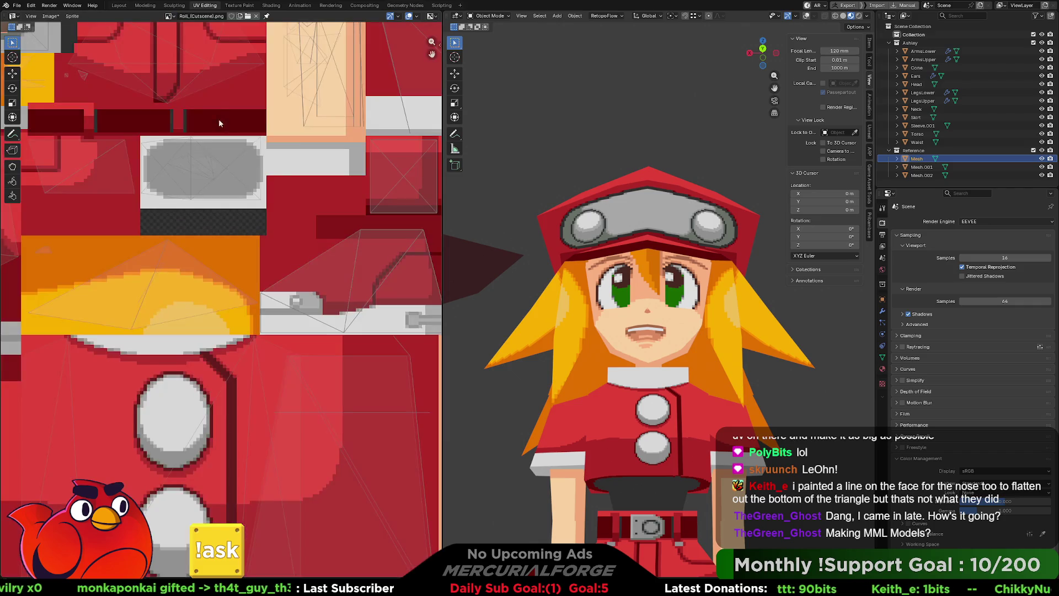
{"action": "scroll", "coordinate": [309, 229], "scroll_direction": "down", "scroll_amount": 3}
{"action": "scroll", "coordinate": [309, 228], "scroll_direction": "up", "scroll_amount": 1}
{"action": "middle_click_drag", "start_coordinate": [310, 229], "coordinate": [255, 273]}
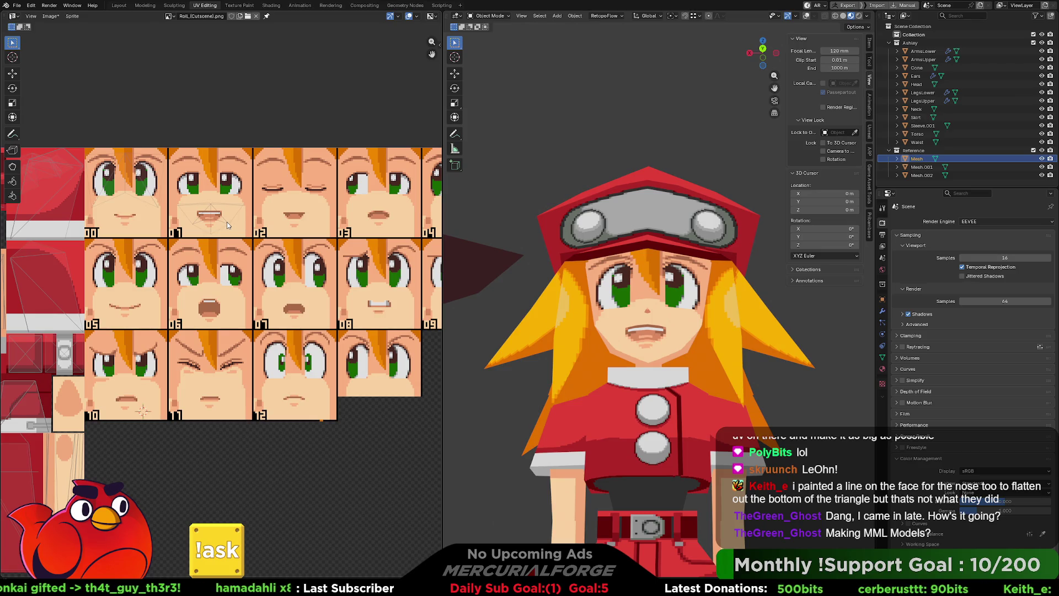
{"action": "key", "text": "Tab"}
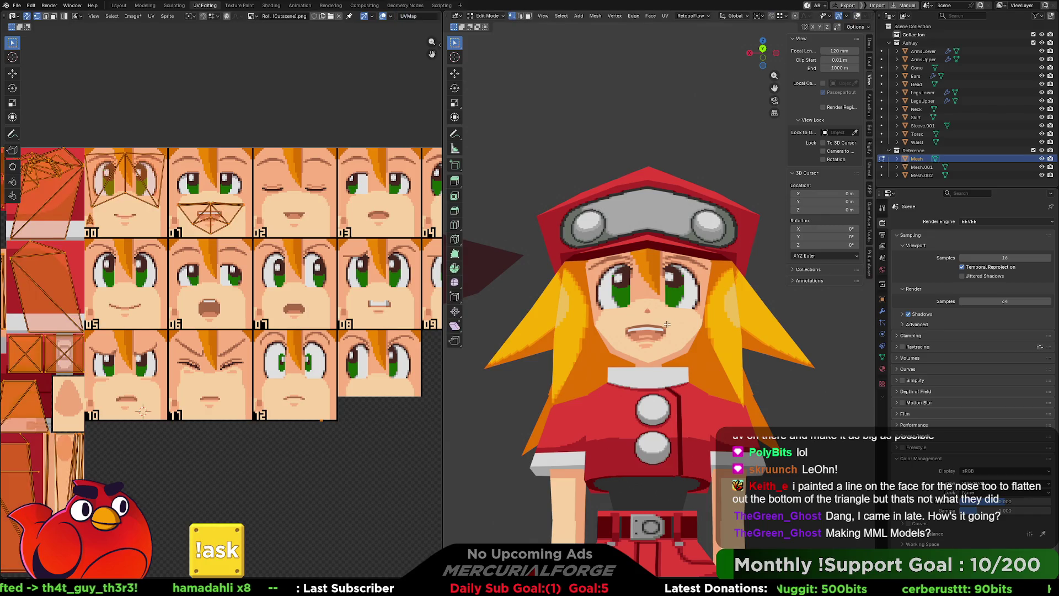
Move the reference character's mouth UV island vertically onto the open-mouthed tile.
{"action": "key", "text": "l"}
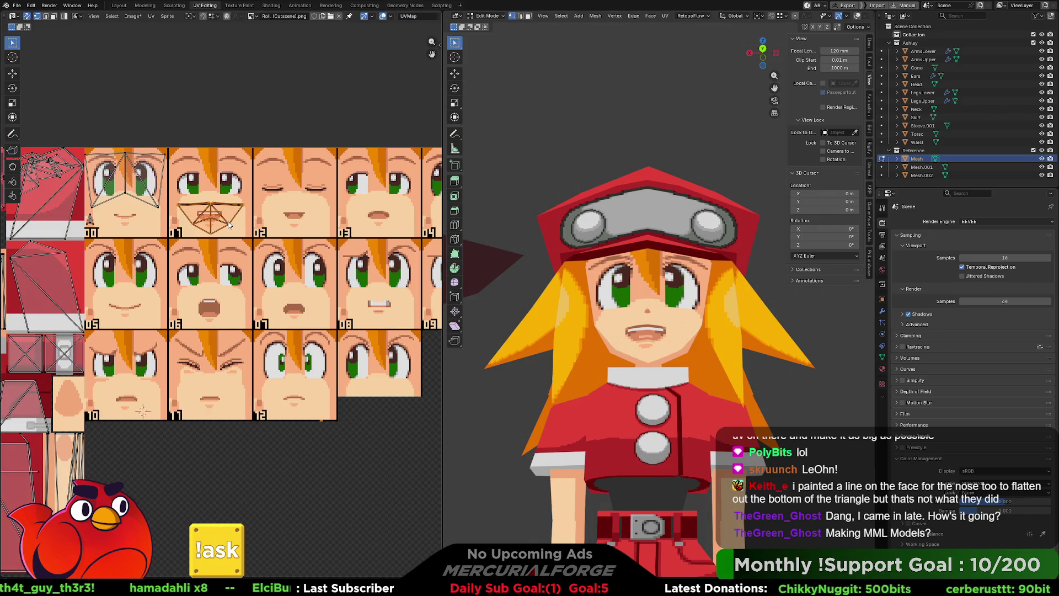
{"action": "key", "text": "g"}
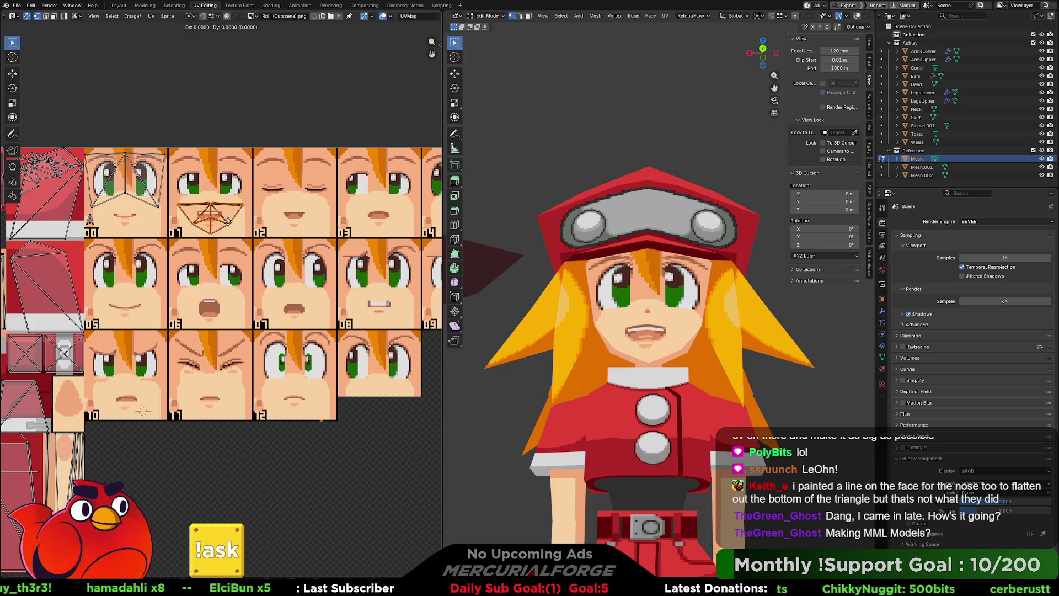
{"action": "key", "text": "x"}
{"action": "key", "text": "y"}
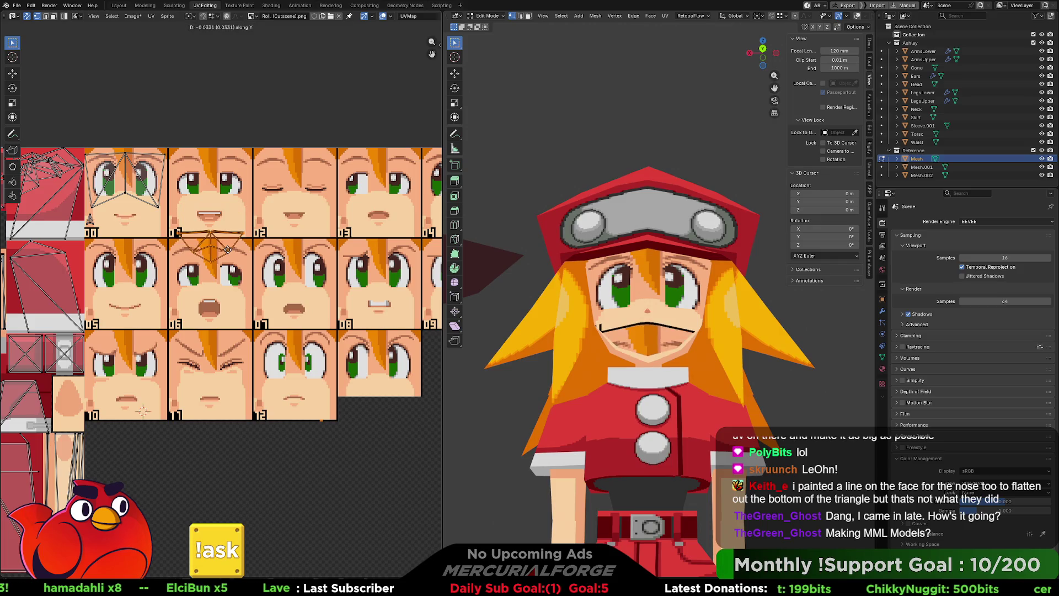
{"action": "key", "text": "Escape"}
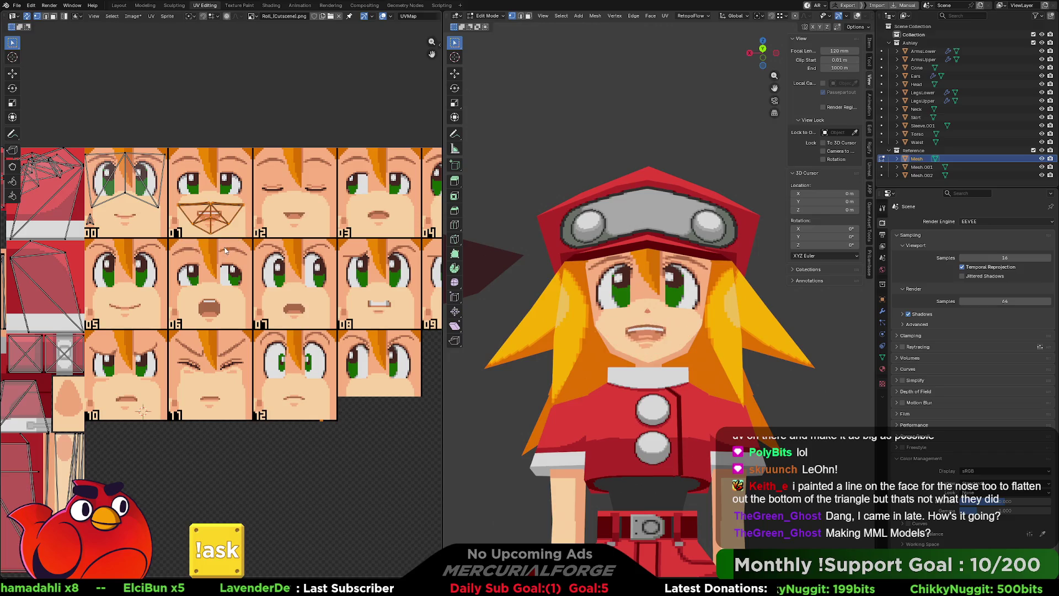
{"action": "key", "text": "g"}
{"action": "key", "text": "y"}
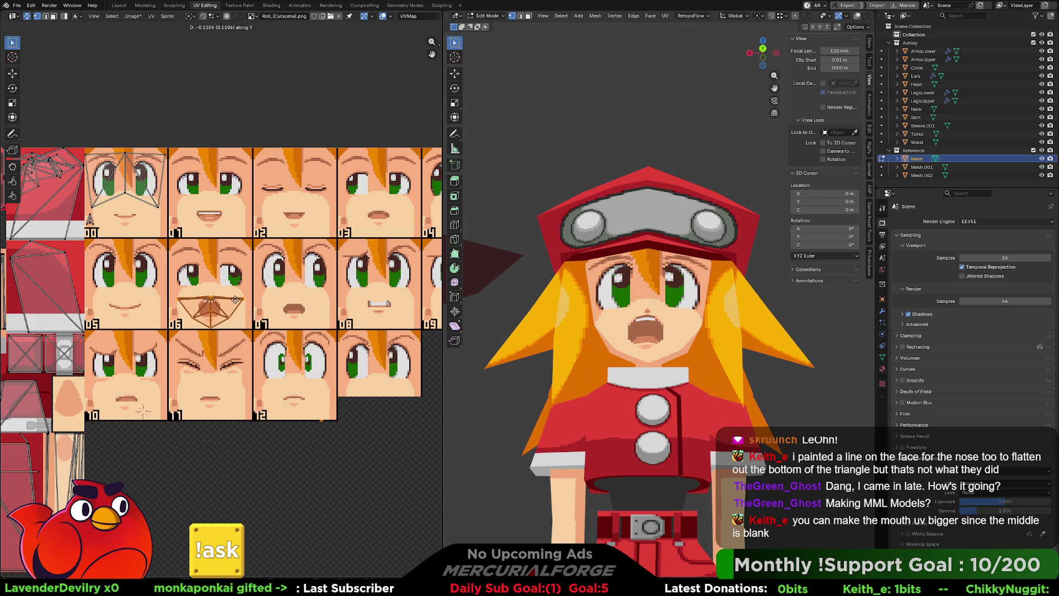
{"action": "left_click", "coordinate": [236, 301]}
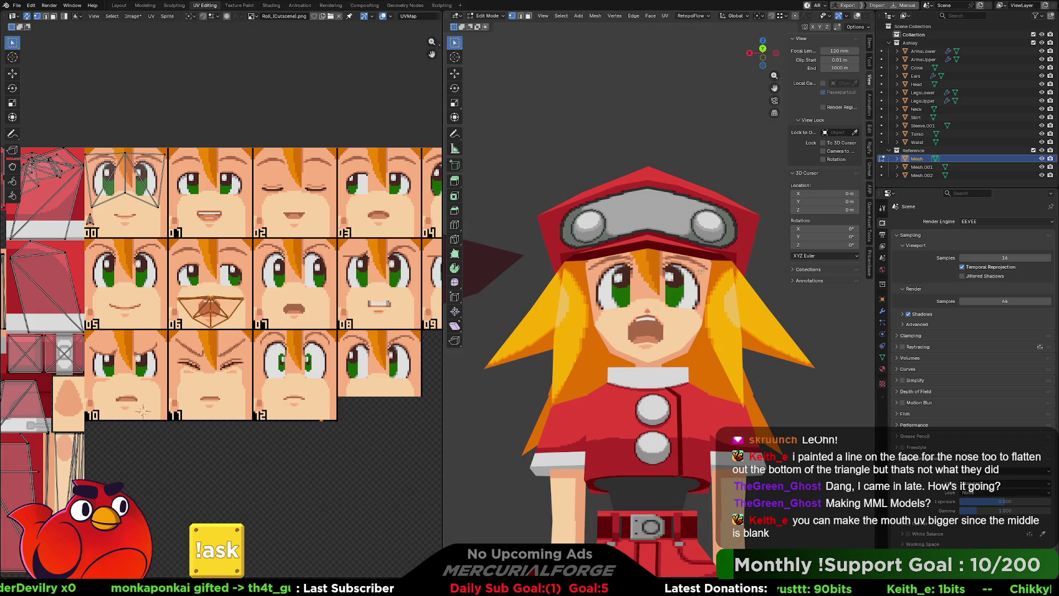
{"action": "middle_click_drag", "start_coordinate": [731, 257], "coordinate": [728, 286]}
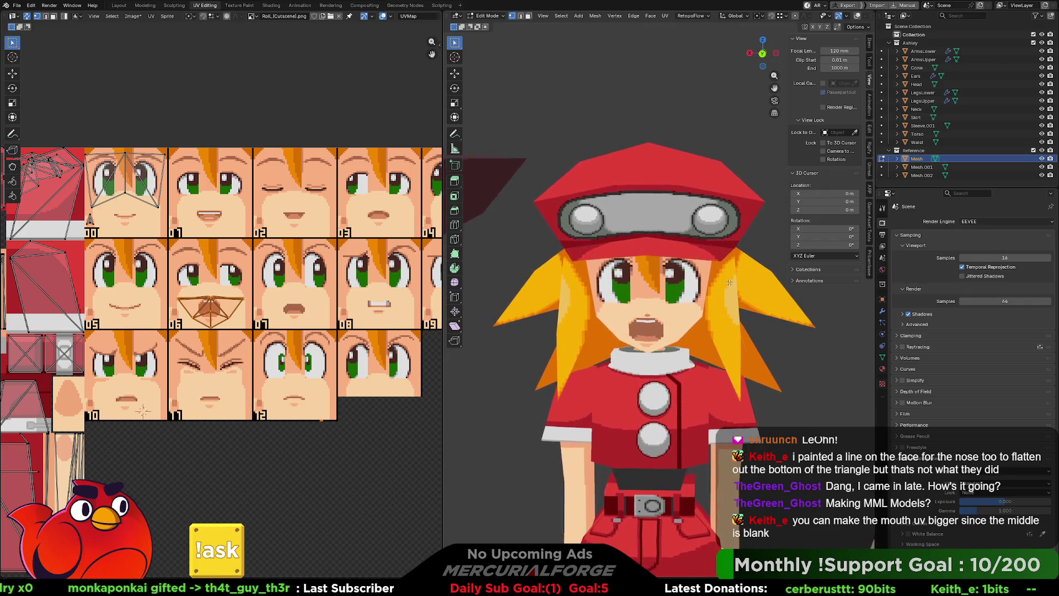
{"action": "mouse_move", "coordinate": [729, 286]}
{"action": "middle_mouse_down"}
{"action": "mouse_move", "coordinate": [731, 272]}
{"action": "mouse_move", "coordinate": [630, 300]}
{"action": "mouse_move", "coordinate": [653, 256]}
{"action": "mouse_move", "coordinate": [675, 307]}
{"action": "middle_mouse_up"}
{"action": "scroll", "coordinate": [630, 300], "scroll_direction": "up", "scroll_amount": 5}
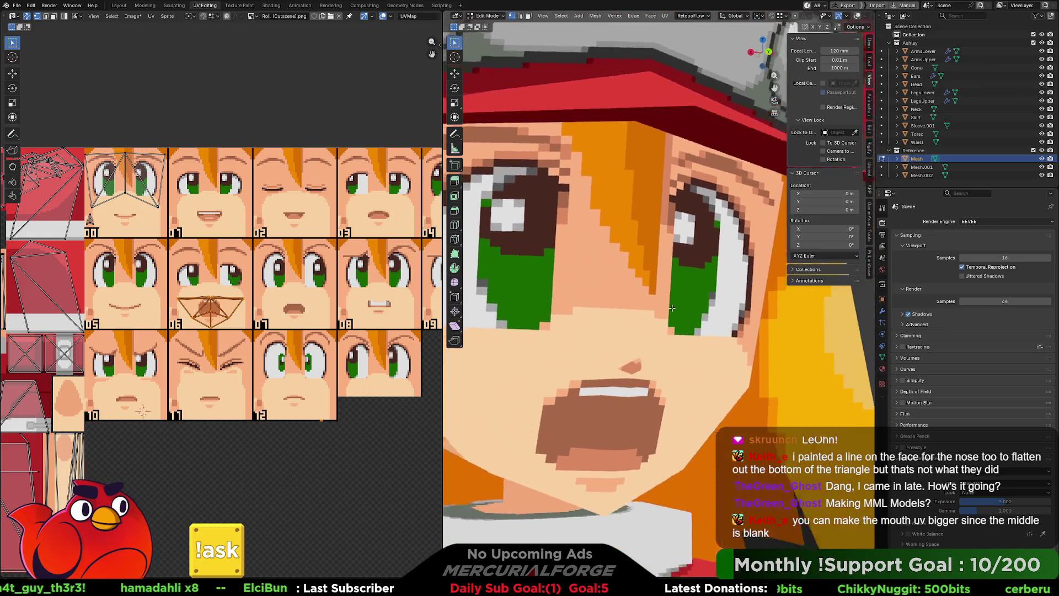
{"action": "scroll", "coordinate": [675, 307], "scroll_direction": "down", "scroll_amount": 5}
{"action": "scroll", "coordinate": [675, 307], "scroll_direction": "down", "scroll_amount": 2}
{"action": "mouse_move", "coordinate": [676, 308]}
{"action": "middle_mouse_down"}
{"action": "mouse_move", "coordinate": [634, 311]}
{"action": "mouse_move", "coordinate": [679, 308]}
{"action": "mouse_move", "coordinate": [668, 309]}
{"action": "middle_mouse_up"}
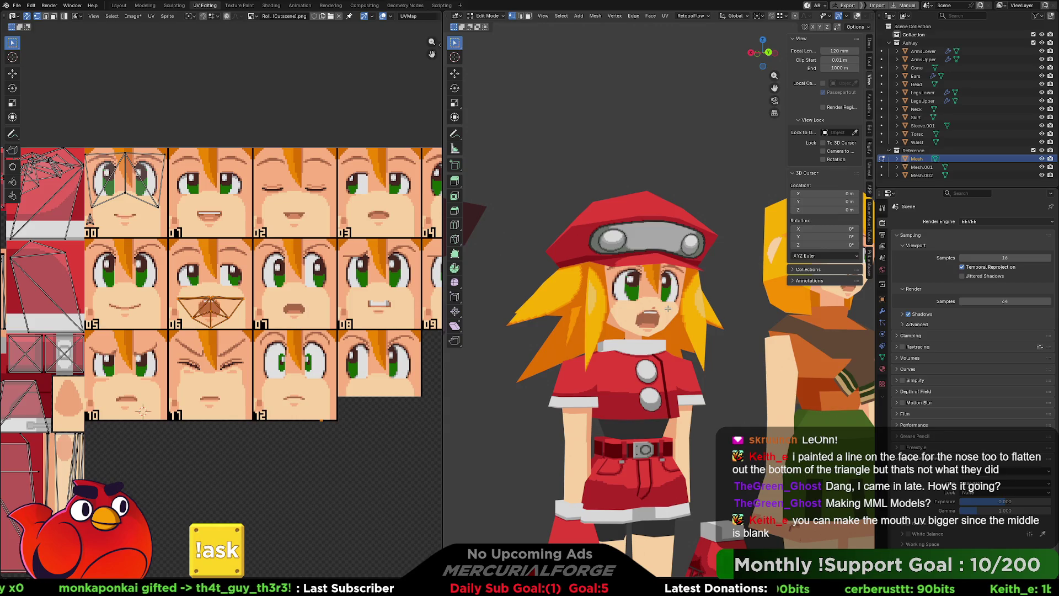
{"action": "middle_click_drag", "start_coordinate": [664, 277], "coordinate": [560, 297]}
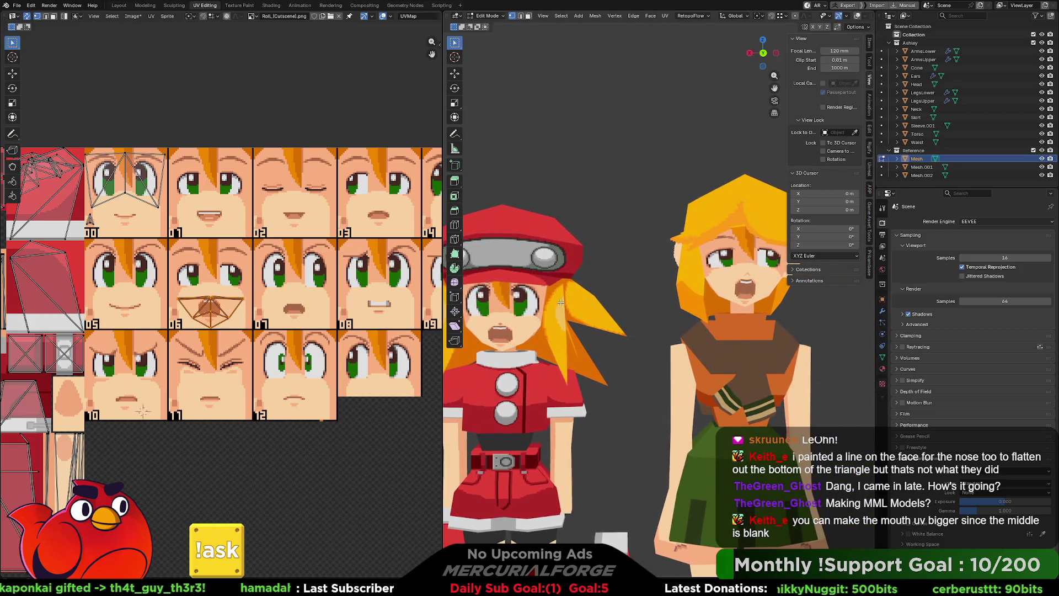
{"action": "scroll", "coordinate": [666, 315], "scroll_direction": "down", "scroll_amount": 2}
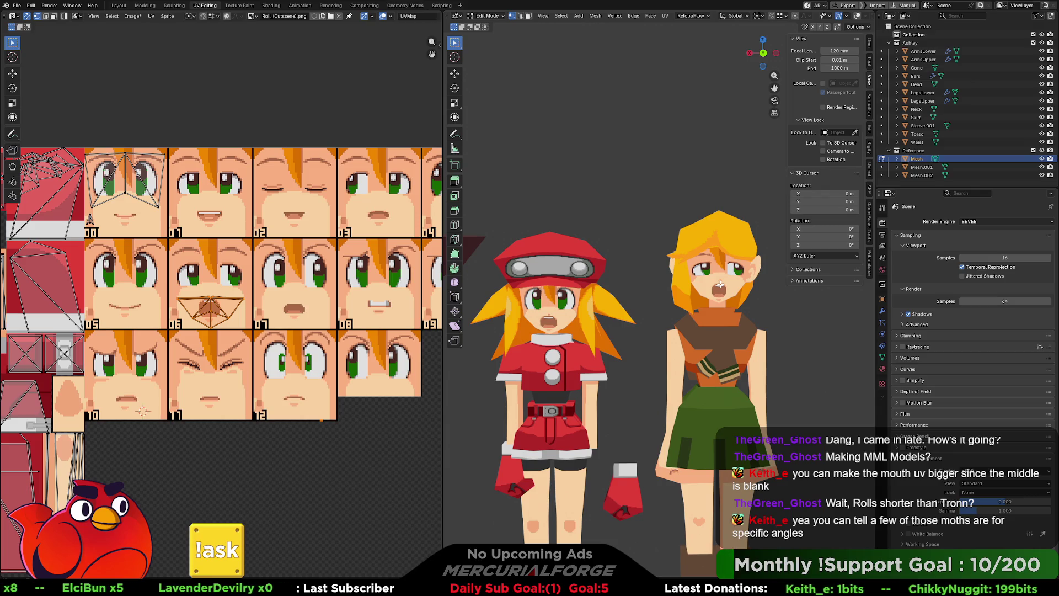
{"action": "mouse_move", "coordinate": [319, 289]}
{"action": "middle_mouse_down"}
{"action": "mouse_move", "coordinate": [256, 289]}
{"action": "mouse_move", "coordinate": [315, 284]}
{"action": "middle_mouse_up"}
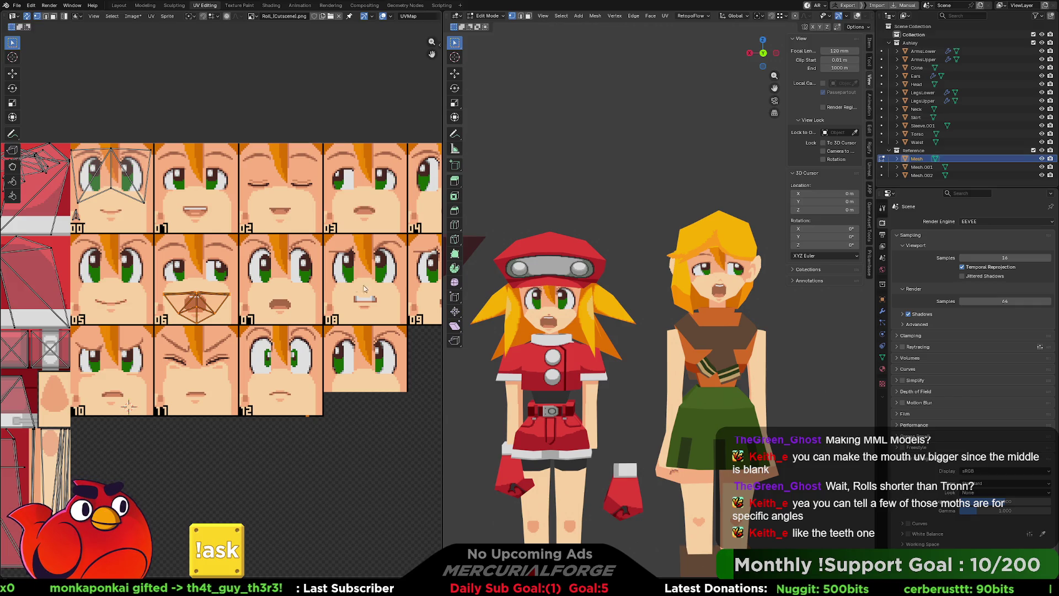
{"action": "key", "text": "Tab"}
{"action": "left_click", "coordinate": [719, 292]}
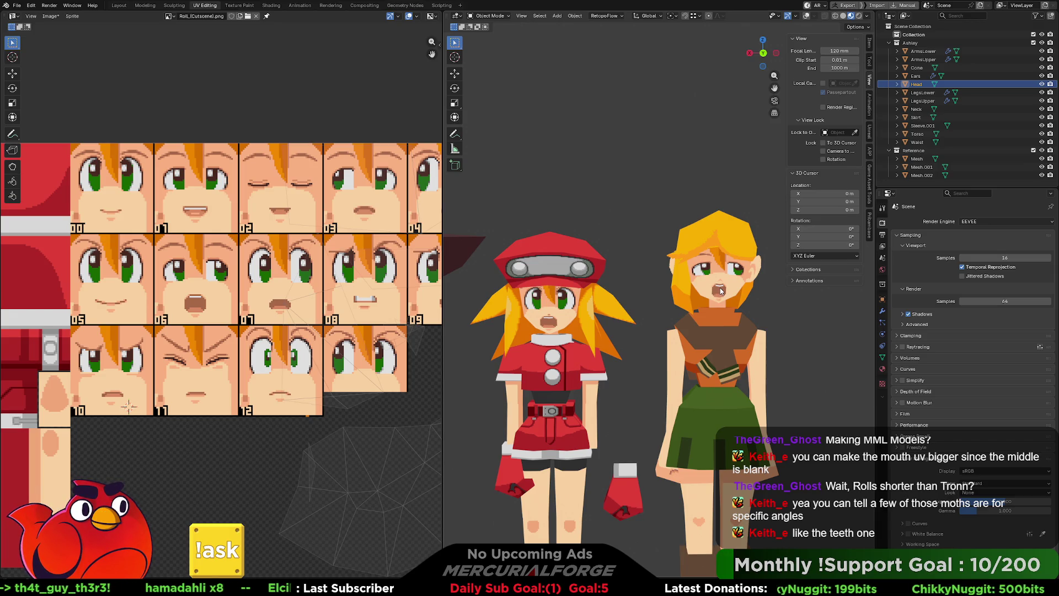
Edit the Head mesh with Ashley_Face.png shown behind the UVs, framing the mouth island up close.
{"action": "key", "text": "Tab"}
{"action": "key", "text": "Tab"}
{"action": "key", "text": "Tab"}
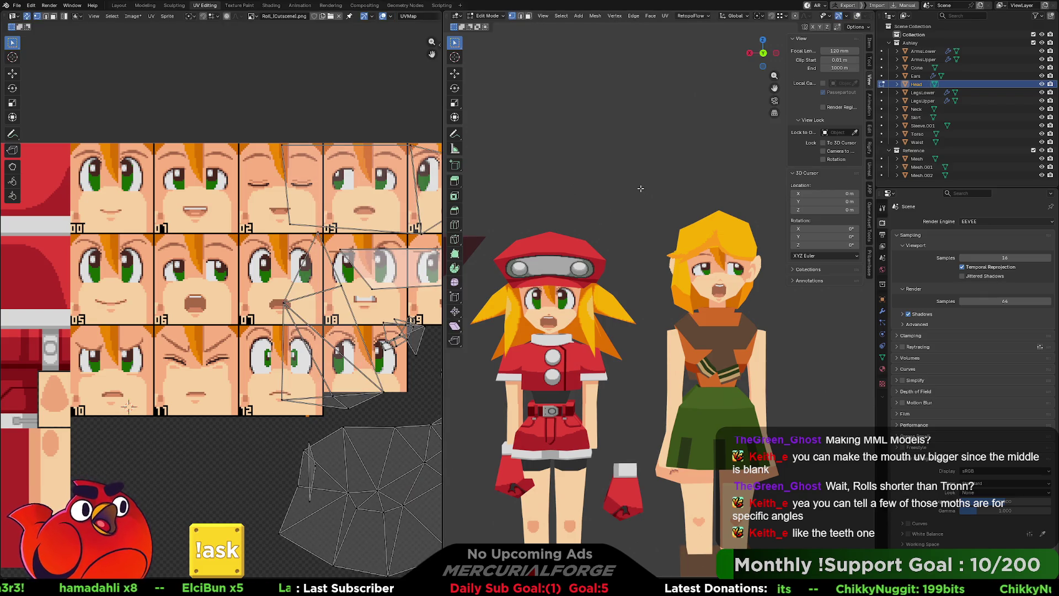
{"action": "mouse_move", "coordinate": [496, 152]}
{"action": "middle_mouse_down", "text": "shift"}
{"action": "mouse_move", "coordinate": [758, 236]}
{"action": "mouse_move", "coordinate": [646, 242]}
{"action": "middle_mouse_up", "text": "shift"}
{"action": "scroll", "coordinate": [646, 242], "scroll_direction": "up", "scroll_amount": 2}
{"action": "scroll", "coordinate": [593, 248], "scroll_direction": "up", "scroll_amount": 2}
{"action": "scroll", "coordinate": [594, 248], "scroll_direction": "up", "scroll_amount": 1}
{"action": "scroll", "coordinate": [621, 236], "scroll_direction": "up", "scroll_amount": 1}
{"action": "scroll", "coordinate": [645, 225], "scroll_direction": "up", "scroll_amount": 1}
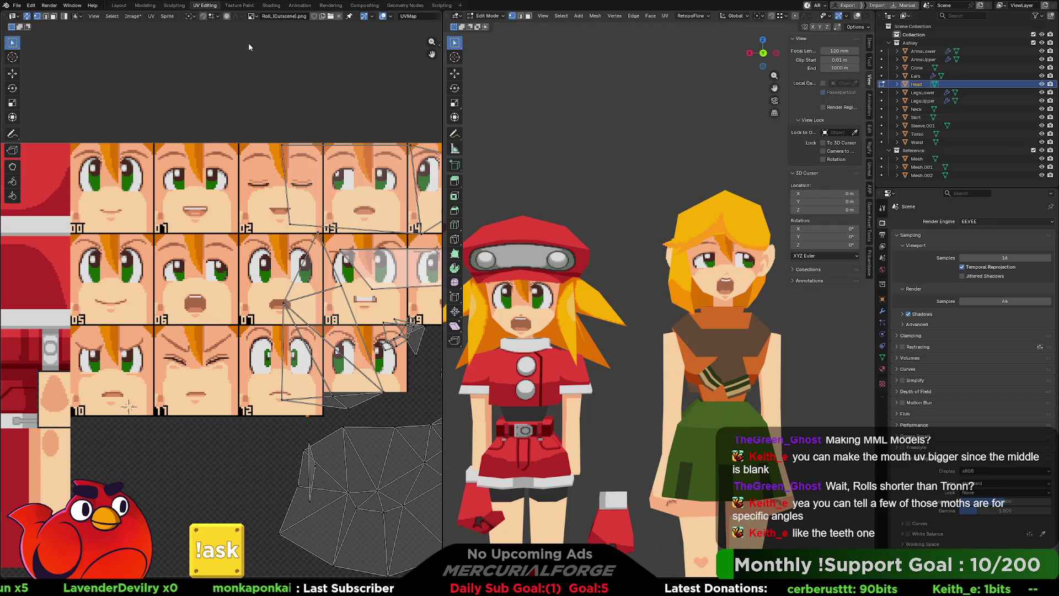
{"action": "left_click", "coordinate": [250, 19]}
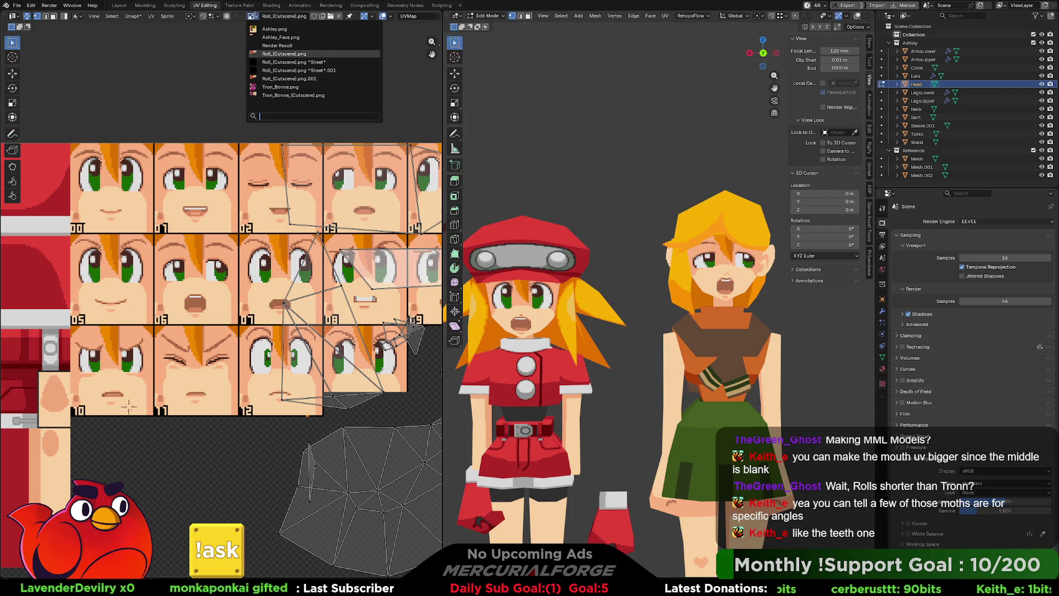
{"action": "left_click", "coordinate": [282, 38]}
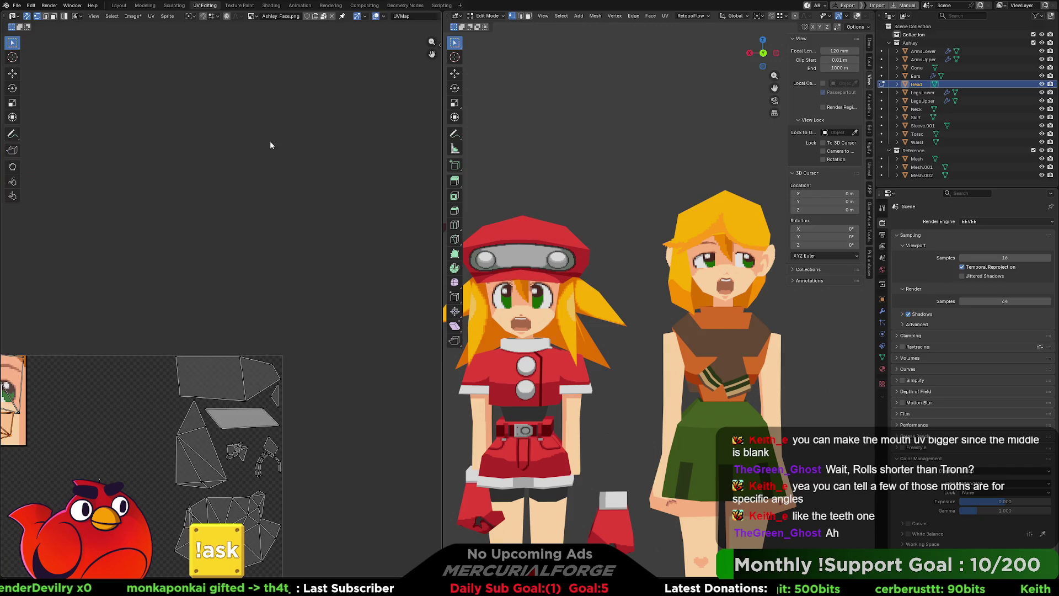
{"action": "middle_click_drag", "start_coordinate": [137, 352], "coordinate": [249, 274]}
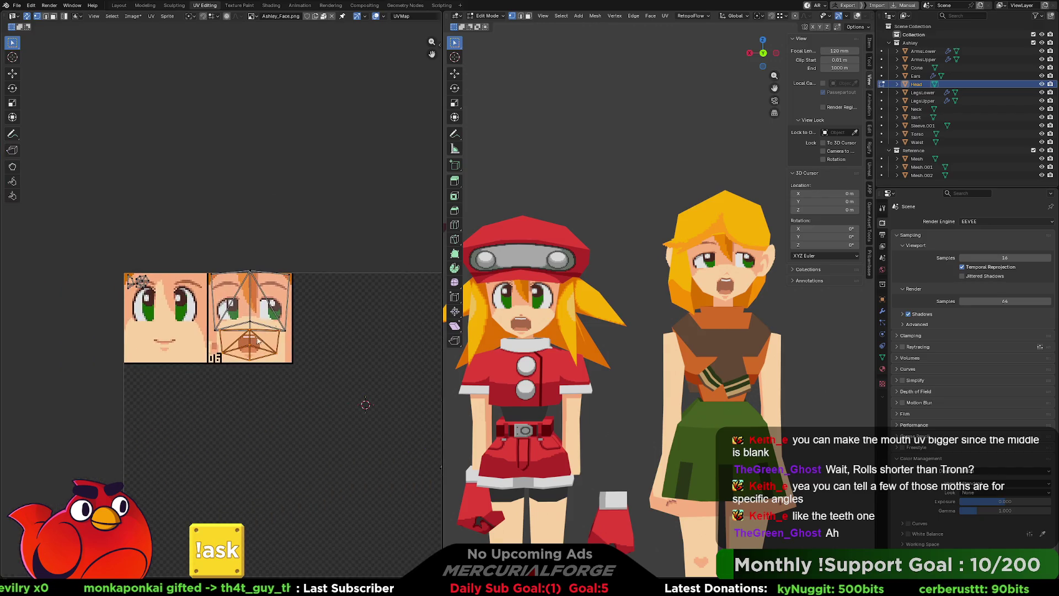
{"action": "scroll", "coordinate": [207, 331], "scroll_direction": "up", "scroll_amount": 3}
{"action": "middle_click_drag", "start_coordinate": [207, 331], "coordinate": [208, 265]}
{"action": "scroll", "coordinate": [259, 306], "scroll_direction": "up", "scroll_amount": 2}
{"action": "middle_click_drag", "start_coordinate": [259, 304], "coordinate": [222, 355]}
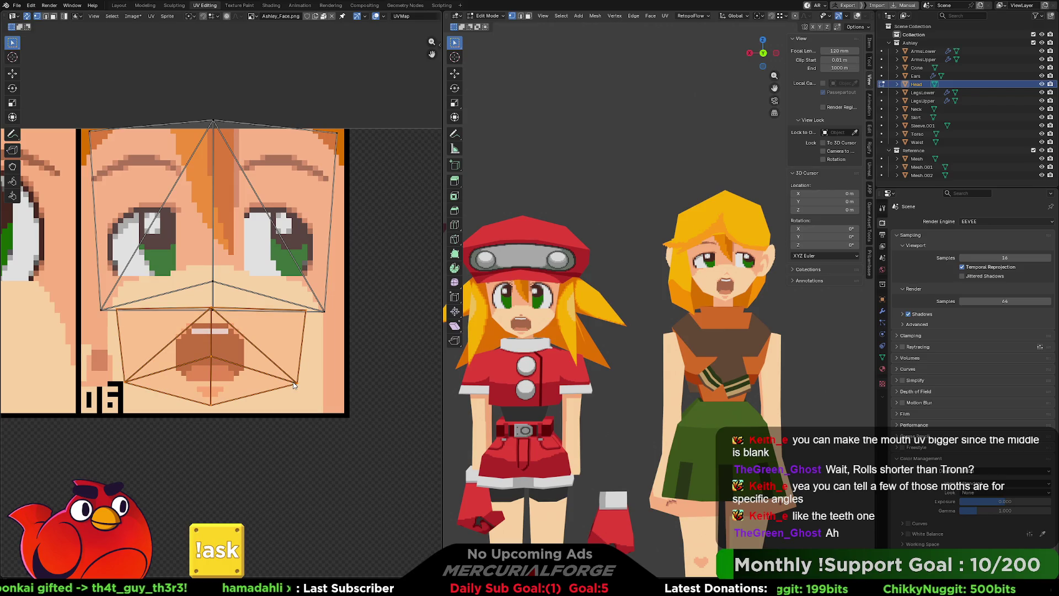
Begin a horizontal-only resize of the mouth UVs.
{"action": "key", "text": "s"}
{"action": "key", "text": "x"}
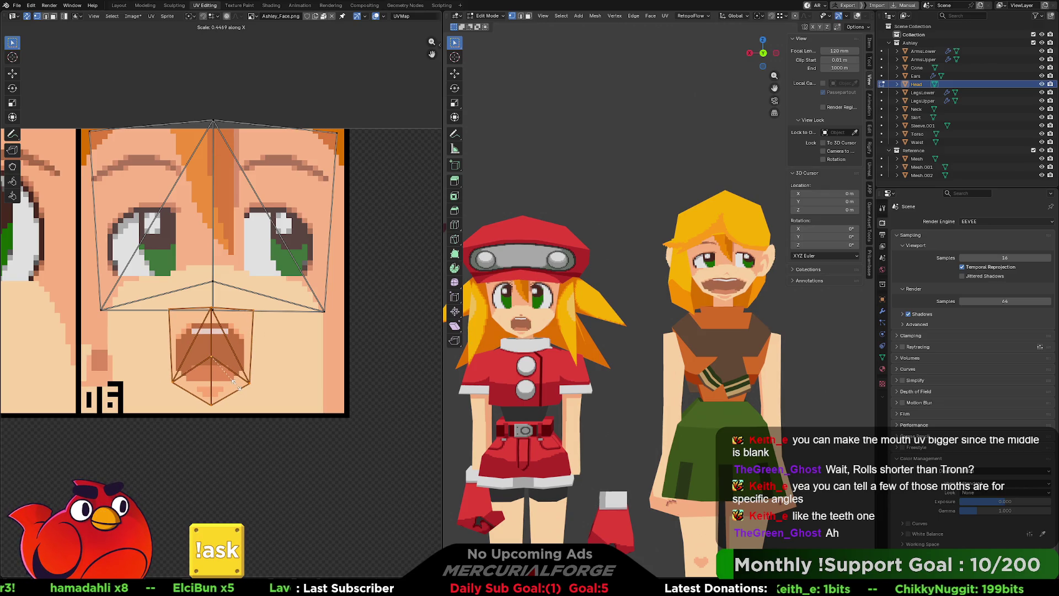
Scale the mouth UV island slightly narrower horizontally over the open-mouth tile, redoing an overly narrow try, then deselect.
{"action": "left_click", "coordinate": [238, 383]}
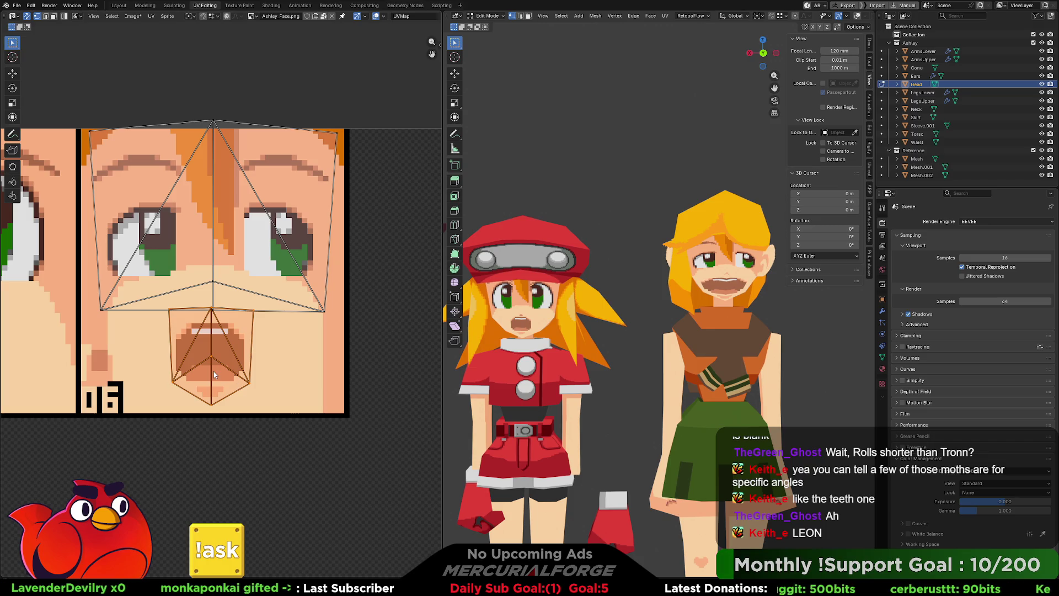
{"action": "key", "text": "s"}
{"action": "key", "text": "x"}
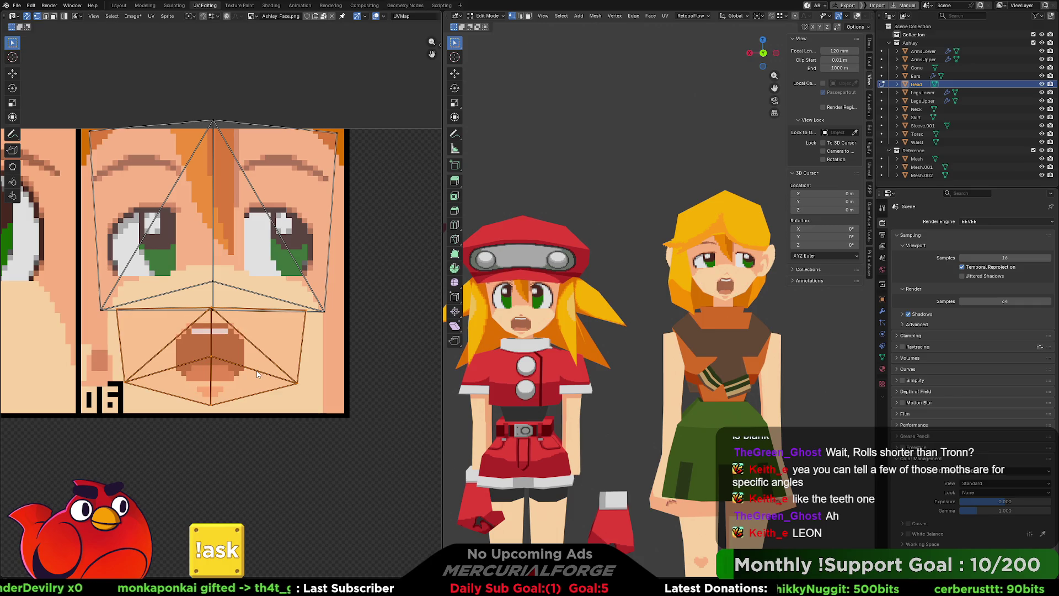
{"action": "key", "text": "s"}
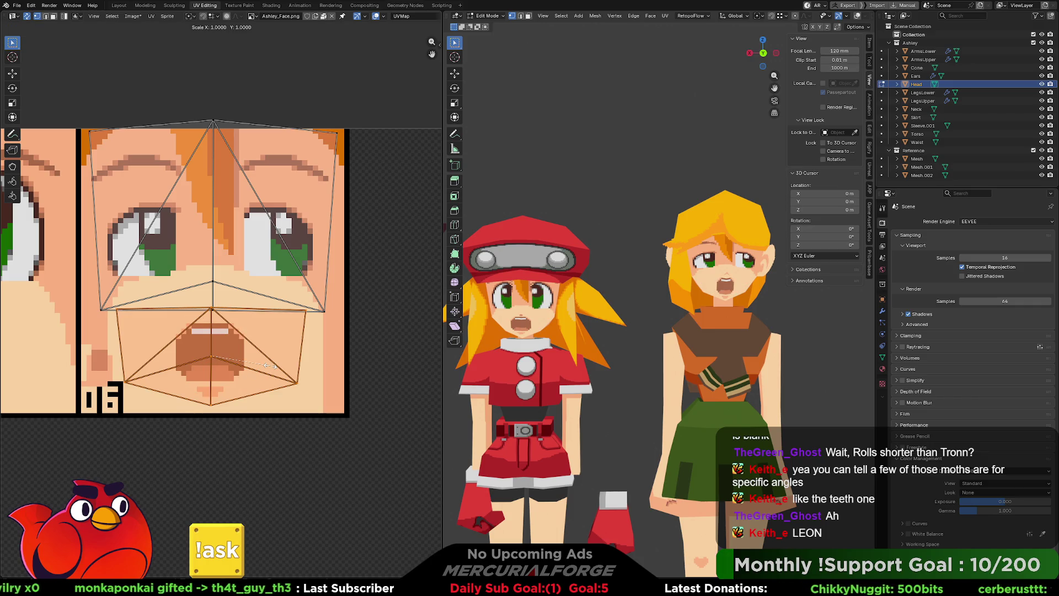
{"action": "left_click", "coordinate": [268, 369]}
{"action": "key", "text": "s"}
{"action": "key", "text": "x"}
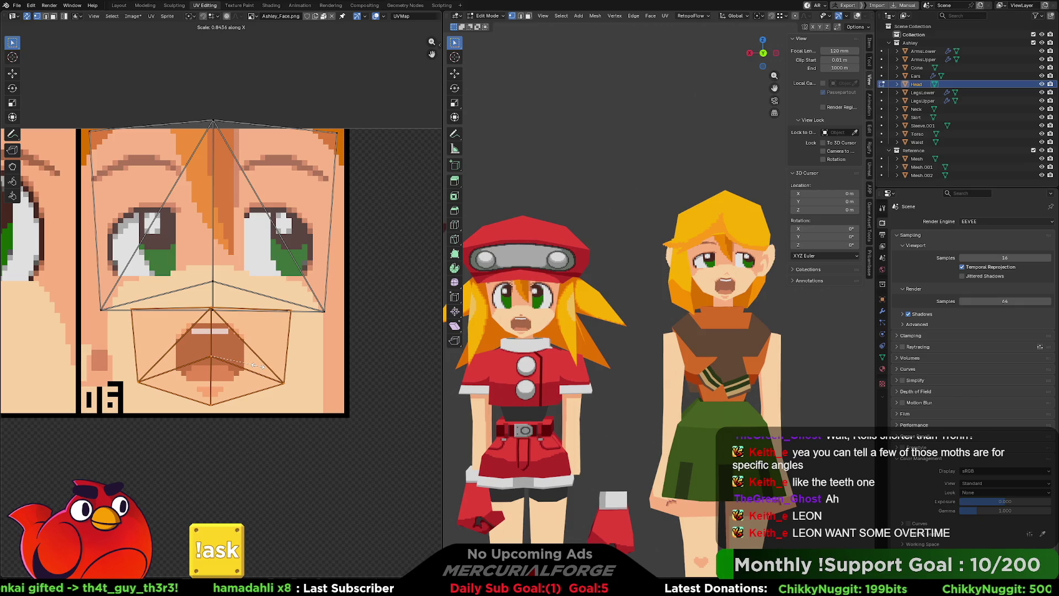
{"action": "left_click", "coordinate": [257, 366]}
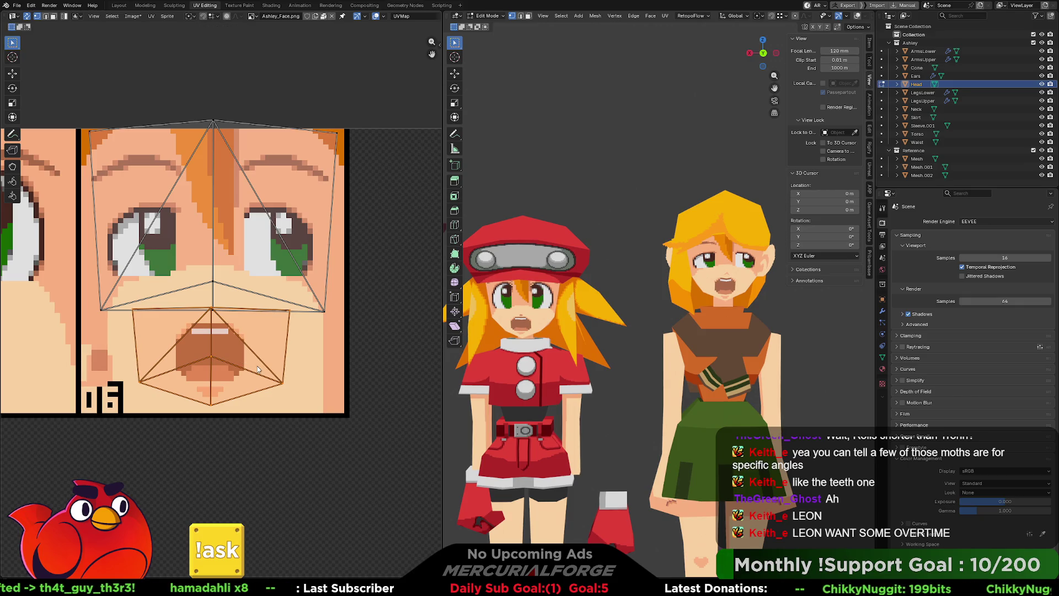
{"action": "key", "text": "alt+a"}
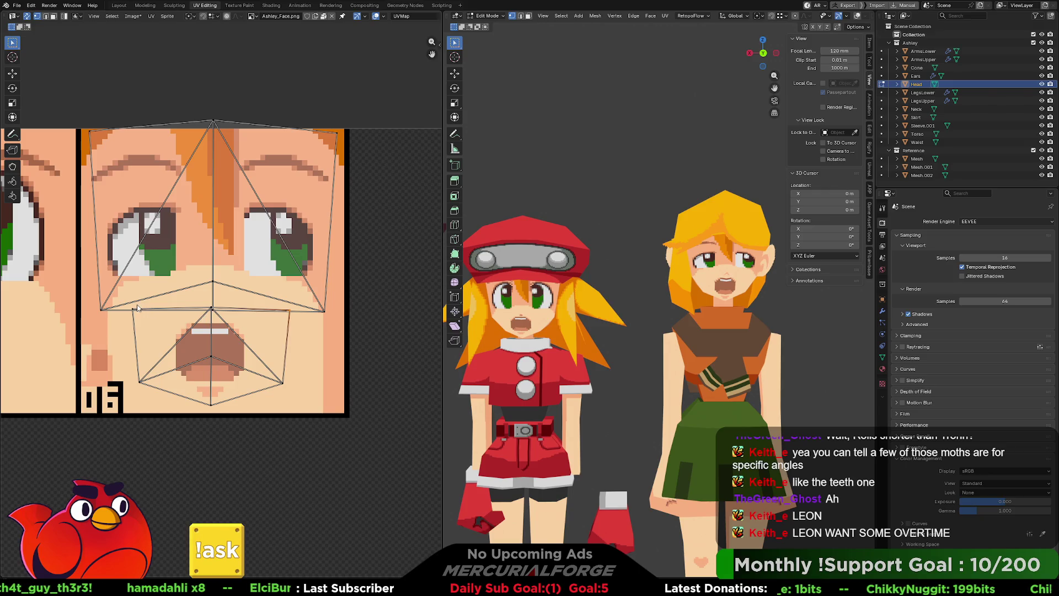
Select the mouth island's top edge and try raising its vertices higher on the face texture, cancelling two attempts.
{"action": "left_click", "coordinate": [250, 322]}
{"action": "key", "text": "g"}
{"action": "key", "text": "y"}
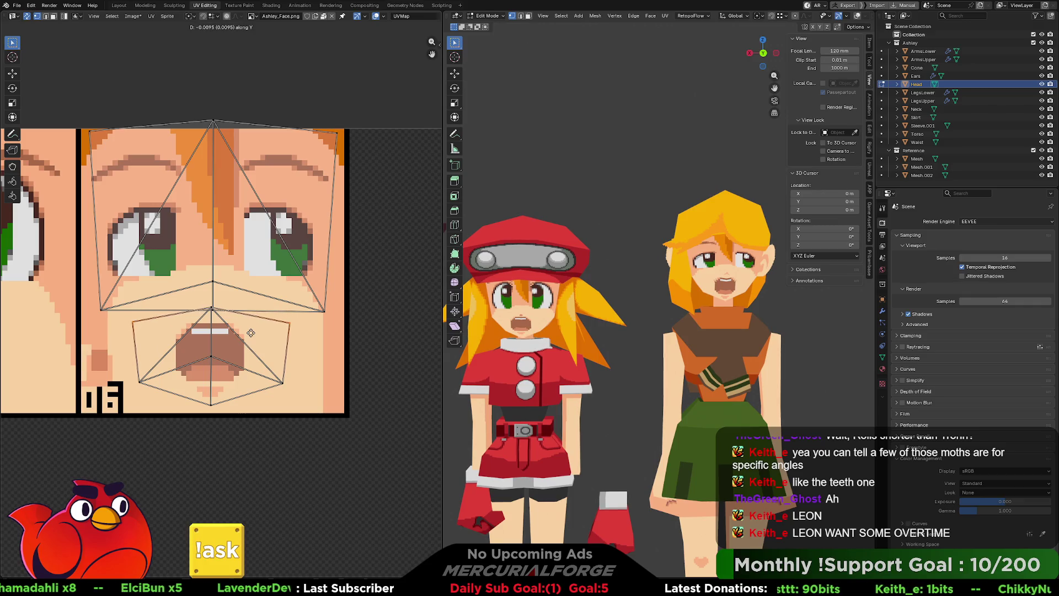
{"action": "key", "text": "Escape"}
{"action": "key", "text": "g"}
{"action": "key", "text": "Escape"}
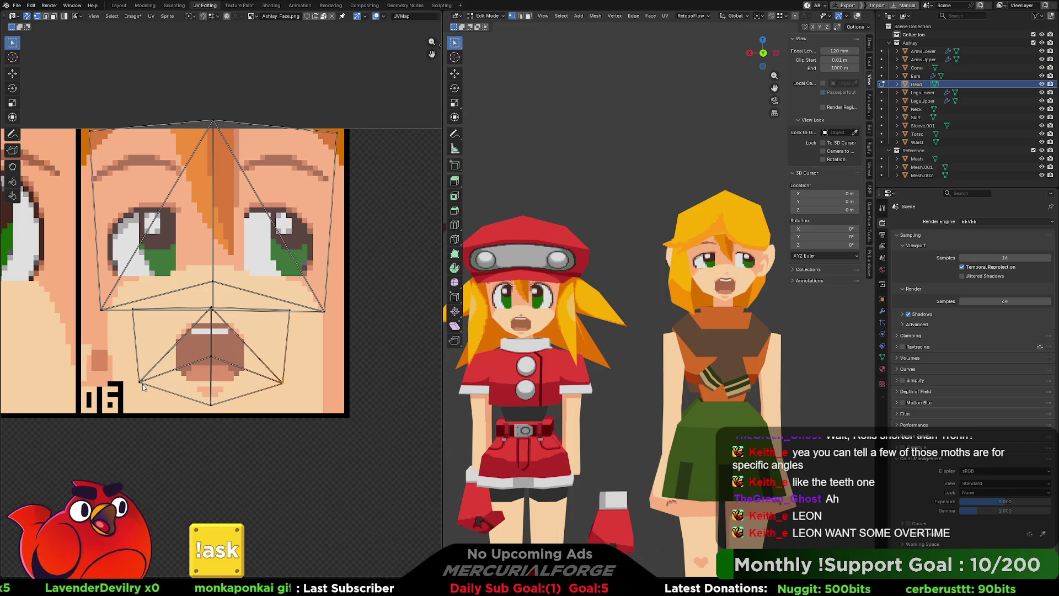
{"action": "key", "text": "g"}
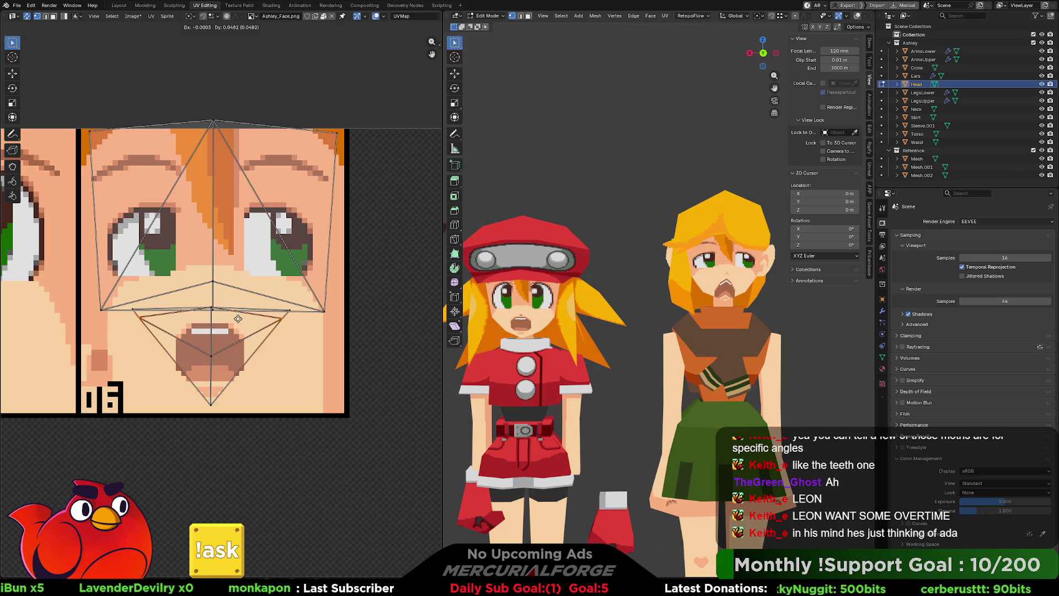
Abandon the vertex move and scale the mouth vertices slightly larger instead.
{"action": "right_click", "coordinate": [238, 319]}
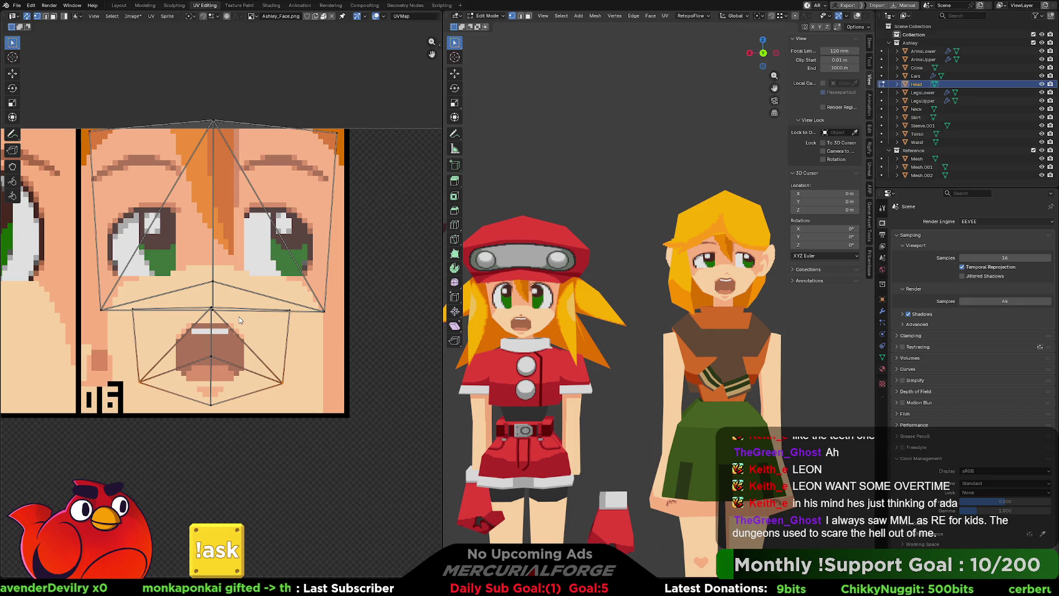
{"action": "key", "text": "s"}
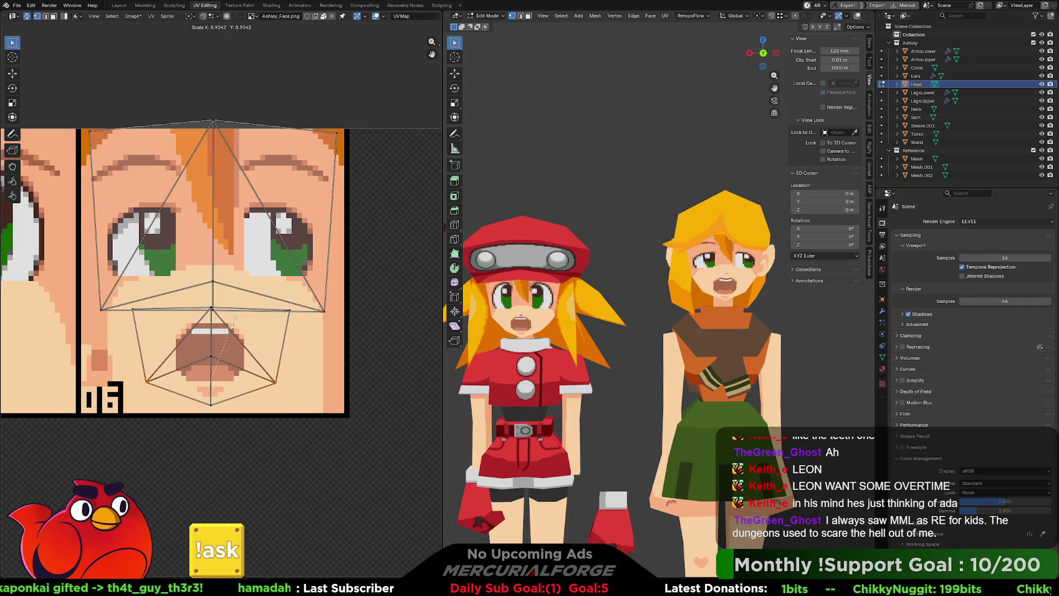
{"action": "left_click", "coordinate": [245, 324]}
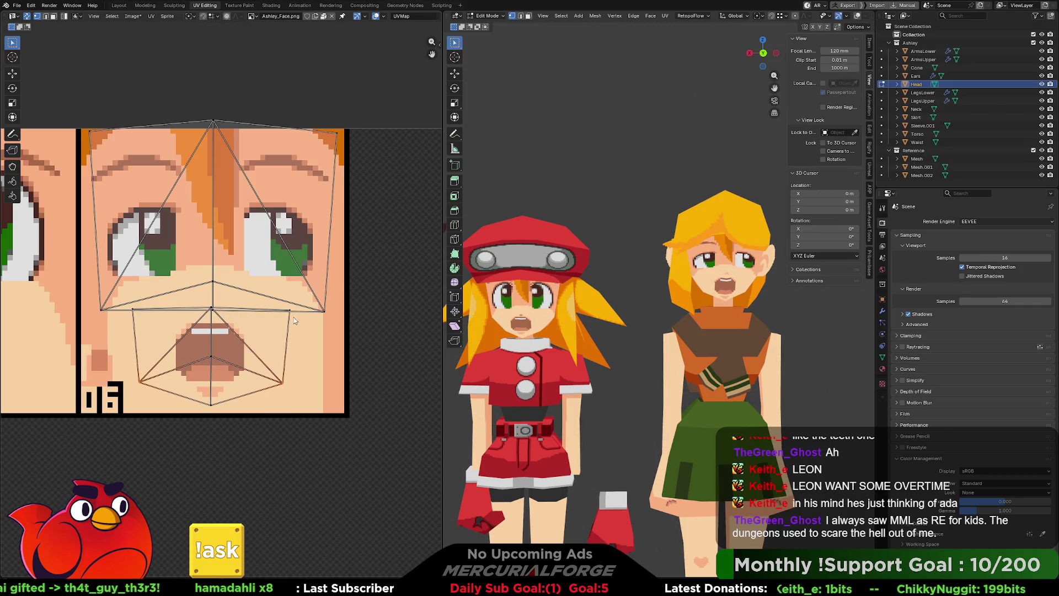
{"action": "middle_click_drag", "start_coordinate": [649, 302], "coordinate": [674, 295]}
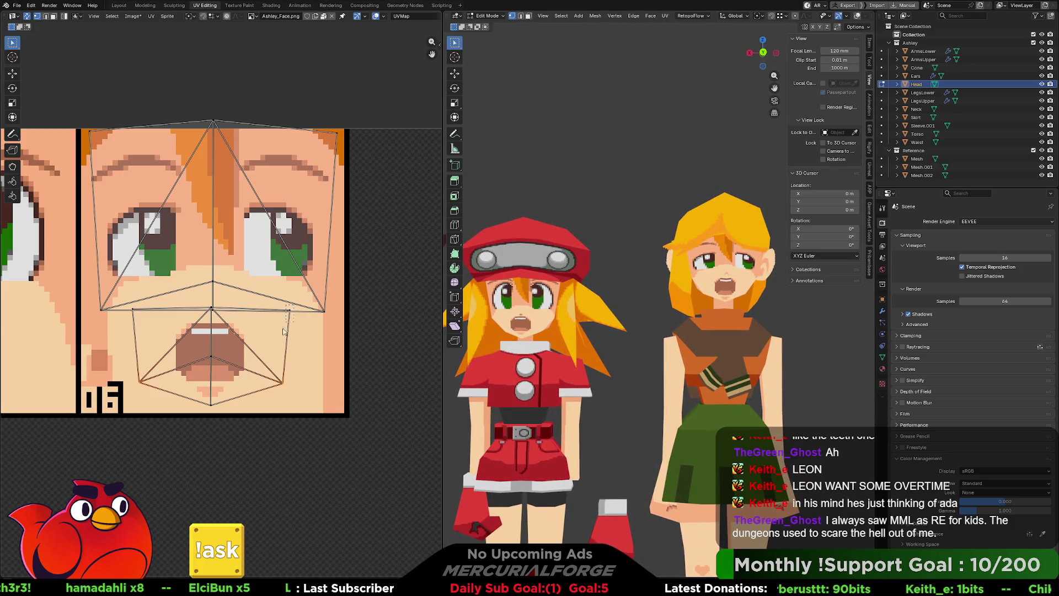
Box-select all the mouth UV faces and stretch them slightly taller vertically.
{"action": "left_click_drag", "start_coordinate": [293, 303], "coordinate": [129, 407]}
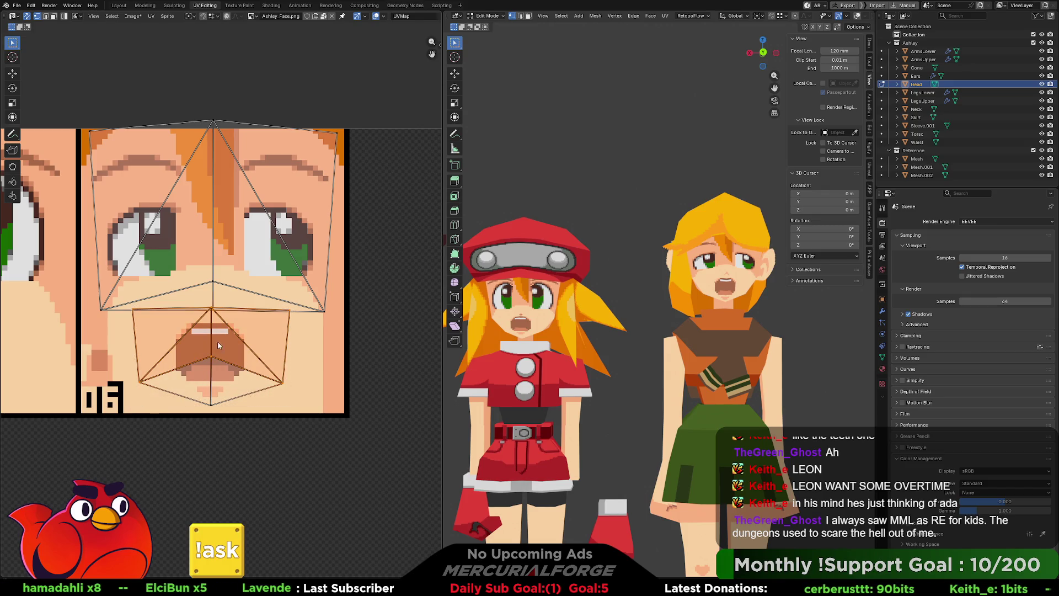
{"action": "key", "text": "s"}
{"action": "key", "text": "y"}
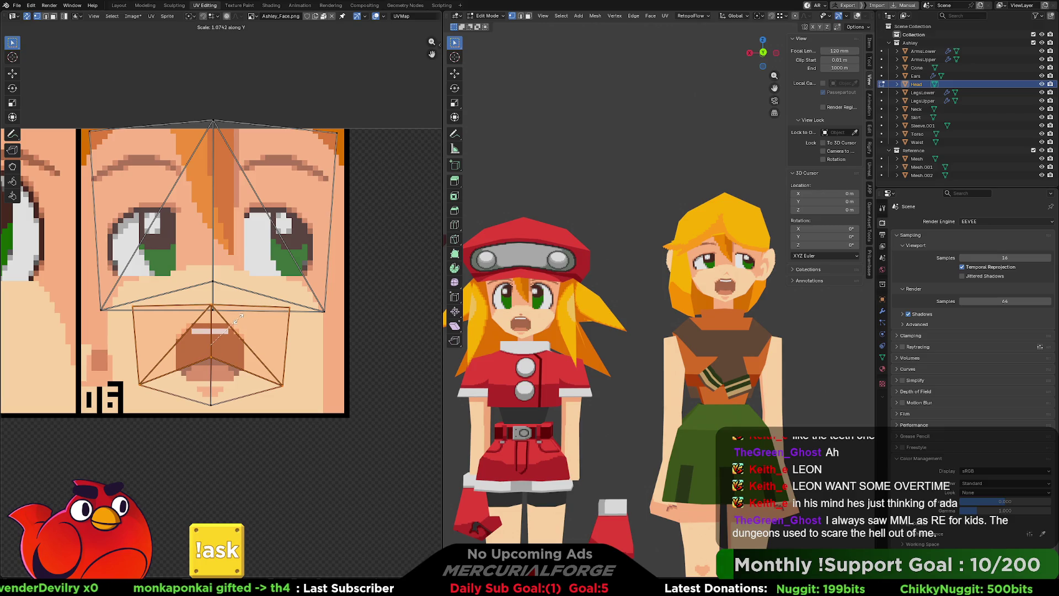
{"action": "left_click", "coordinate": [239, 320]}
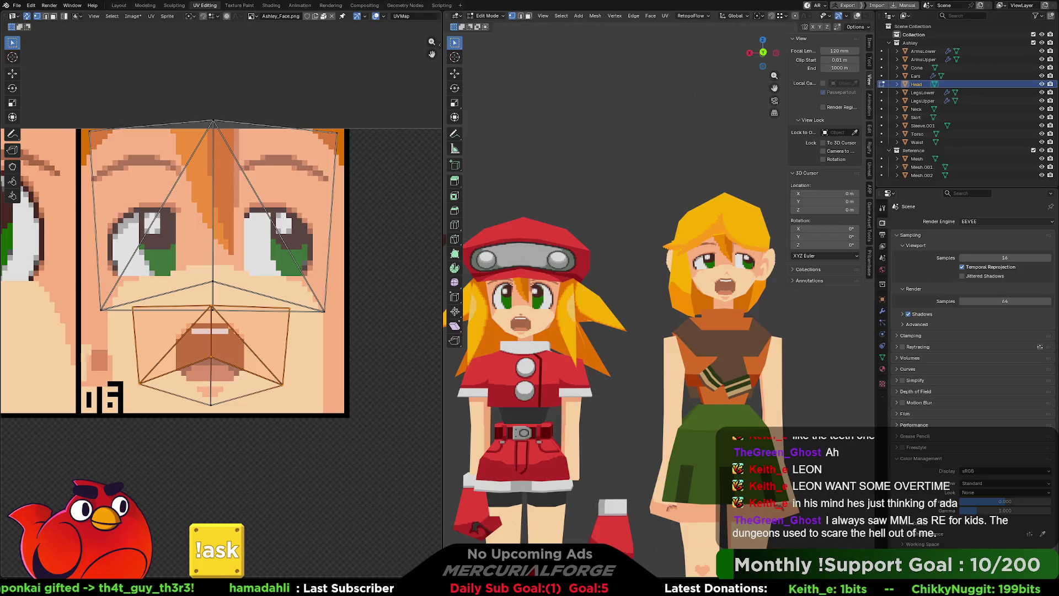
{"action": "middle_click_drag", "start_coordinate": [766, 336], "coordinate": [848, 335]}
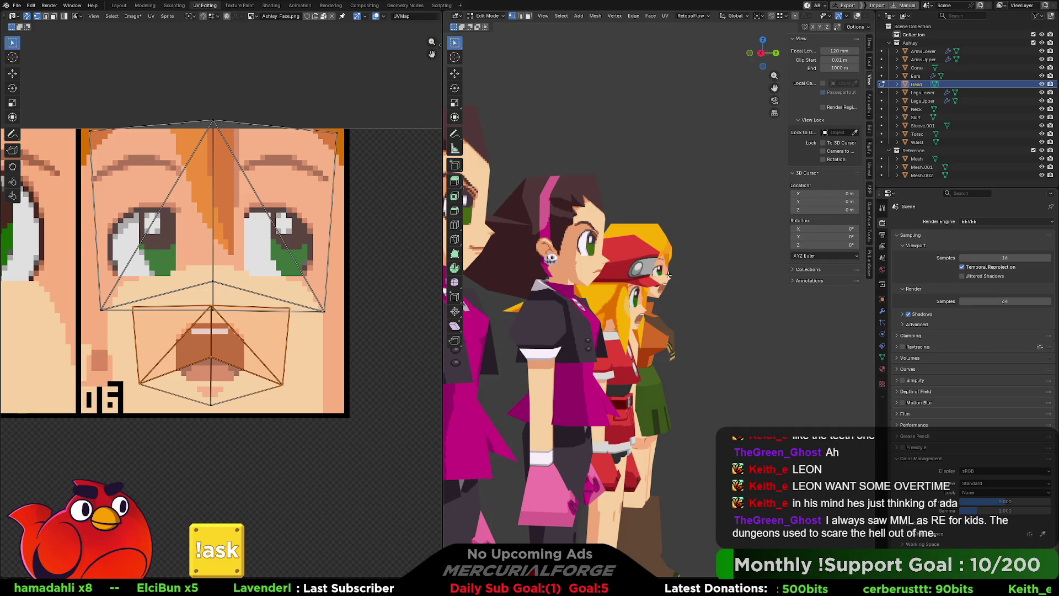
{"action": "scroll", "coordinate": [660, 270], "scroll_direction": "up", "scroll_amount": 3}
{"action": "scroll", "coordinate": [660, 271], "scroll_direction": "up", "scroll_amount": 3}
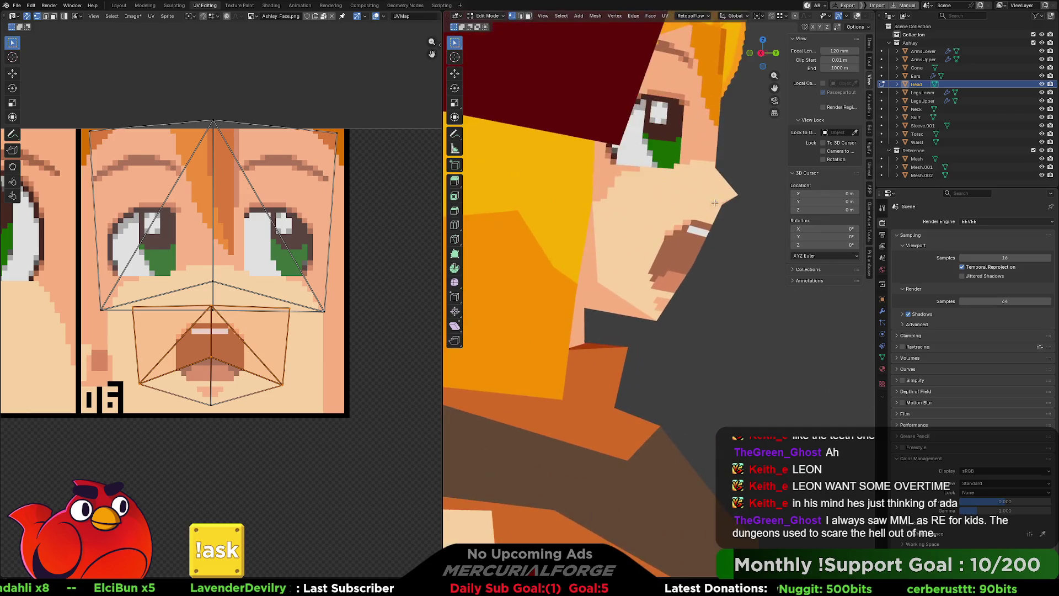
{"action": "scroll", "coordinate": [671, 363], "scroll_direction": "up", "scroll_amount": 2}
{"action": "scroll", "coordinate": [670, 363], "scroll_direction": "up", "scroll_amount": 1}
{"action": "scroll", "coordinate": [679, 339], "scroll_direction": "up", "scroll_amount": 2}
{"action": "scroll", "coordinate": [687, 318], "scroll_direction": "up", "scroll_amount": 1}
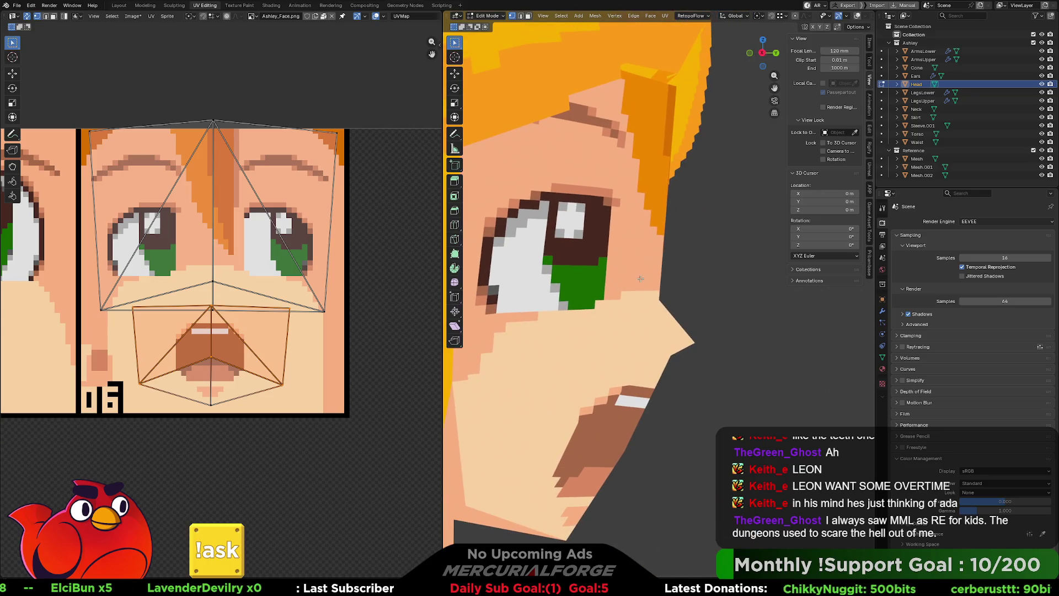
{"action": "scroll", "coordinate": [690, 312], "scroll_direction": "up", "scroll_amount": 2}
{"action": "scroll", "coordinate": [691, 313], "scroll_direction": "down", "scroll_amount": 1}
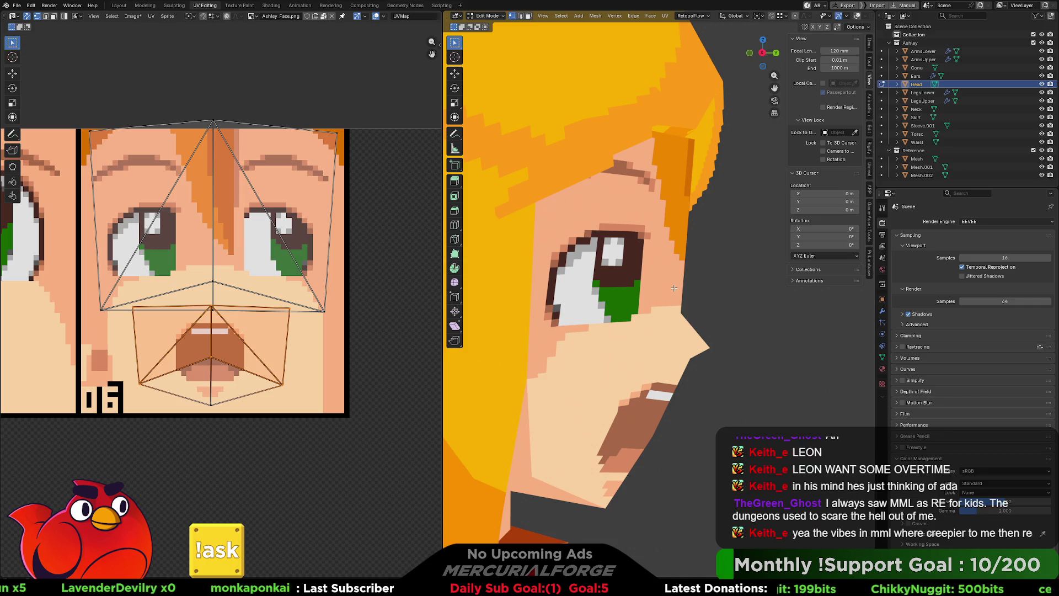
Leave Edit Mode and orbit to review the textured face from three-quarter and frontal angles.
{"action": "key", "text": "Tab"}
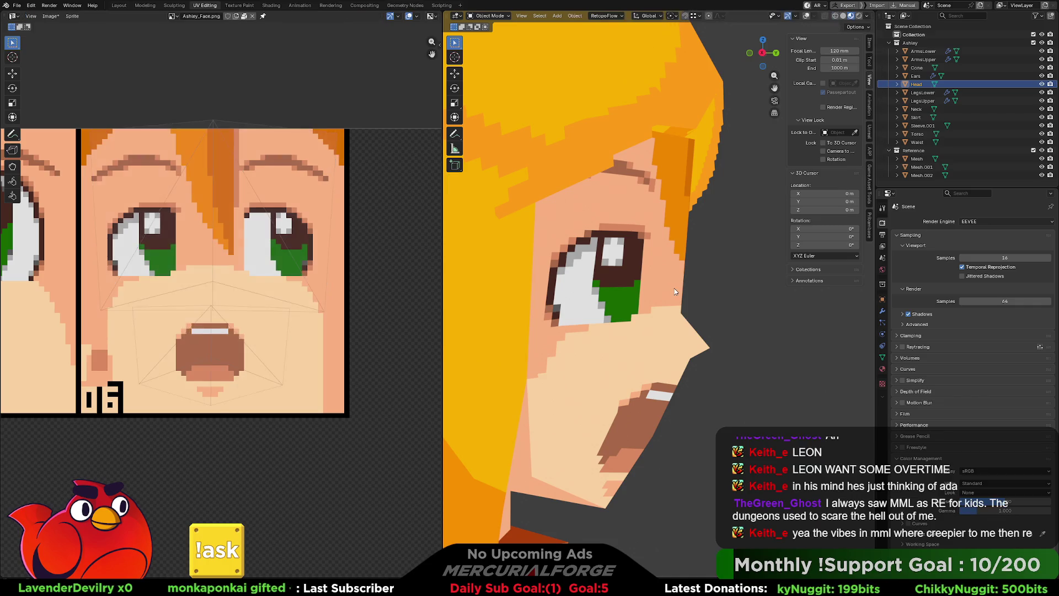
{"action": "mouse_move", "coordinate": [680, 288]}
{"action": "middle_mouse_down"}
{"action": "mouse_move", "coordinate": [628, 291]}
{"action": "mouse_move", "coordinate": [693, 314]}
{"action": "middle_mouse_up"}
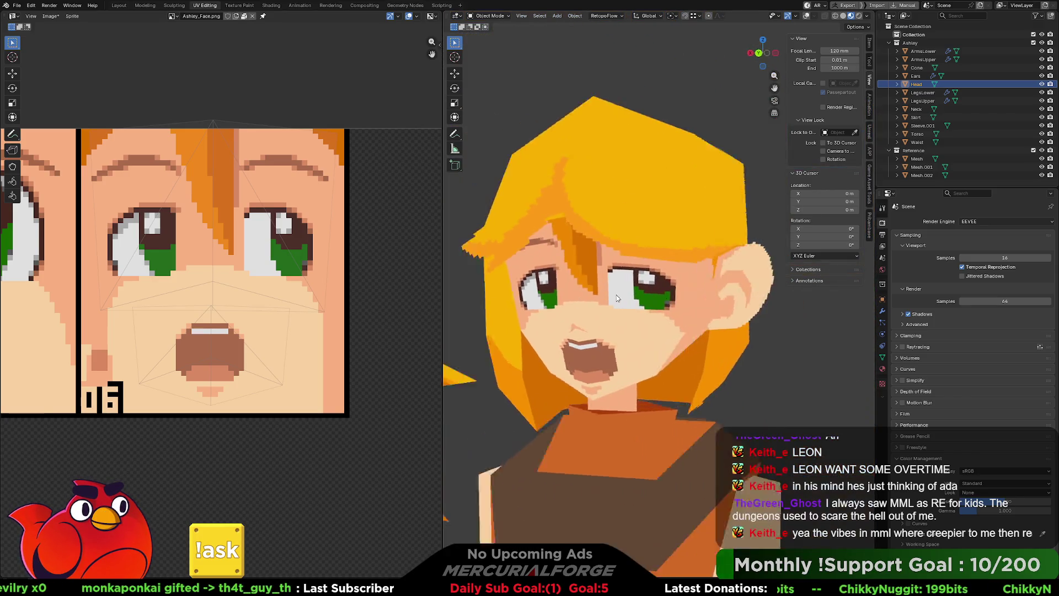
{"action": "scroll", "coordinate": [693, 316], "scroll_direction": "up", "scroll_amount": 2}
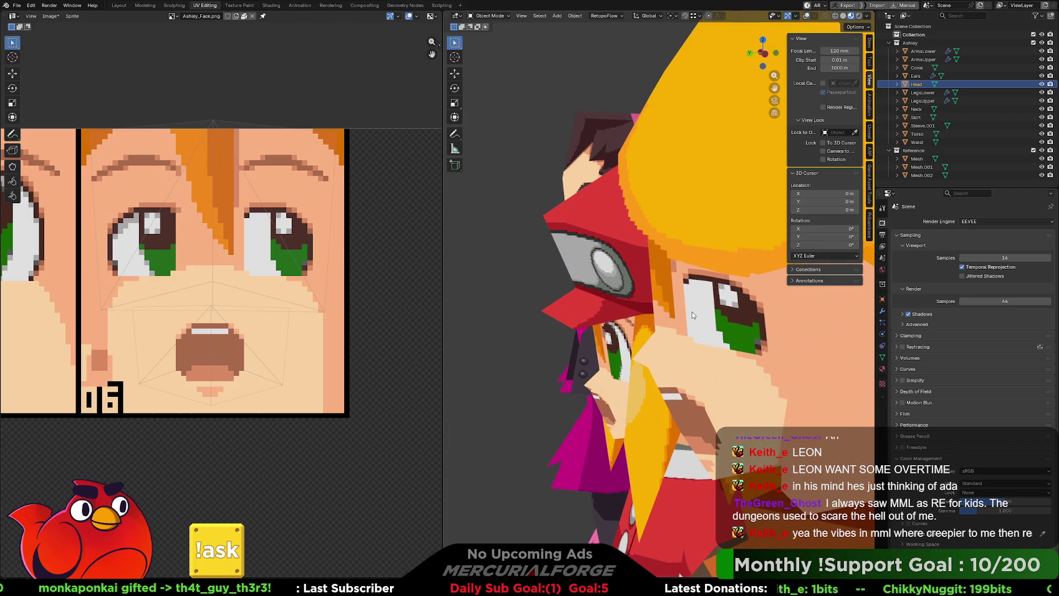
{"action": "mouse_move", "coordinate": [692, 316]}
{"action": "middle_mouse_down"}
{"action": "mouse_move", "coordinate": [698, 331]}
{"action": "mouse_move", "coordinate": [703, 307]}
{"action": "mouse_move", "coordinate": [662, 312]}
{"action": "middle_mouse_up"}
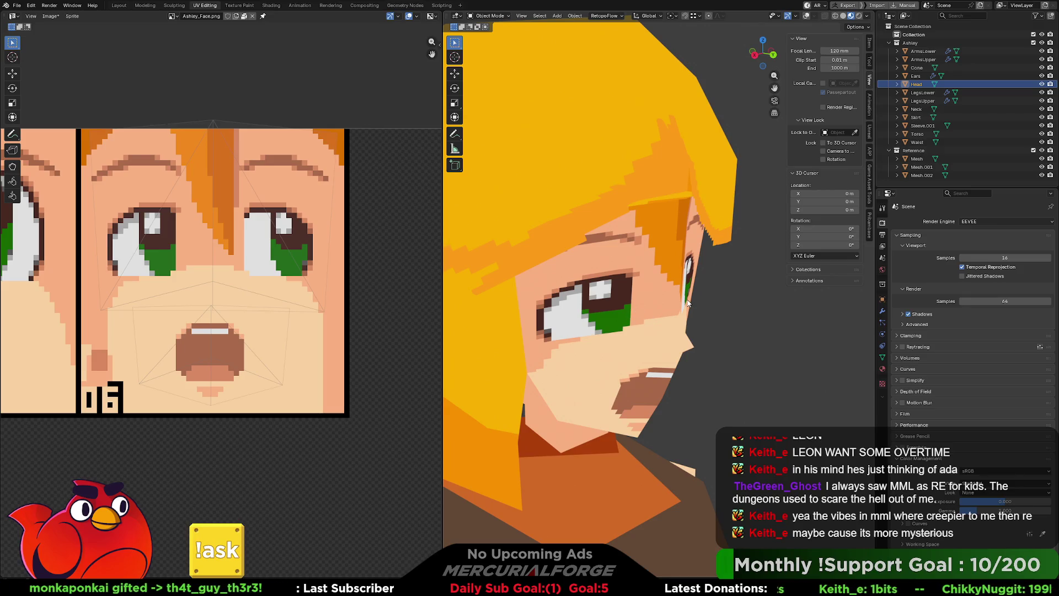
{"action": "middle_click_drag", "start_coordinate": [724, 299], "coordinate": [721, 306]}
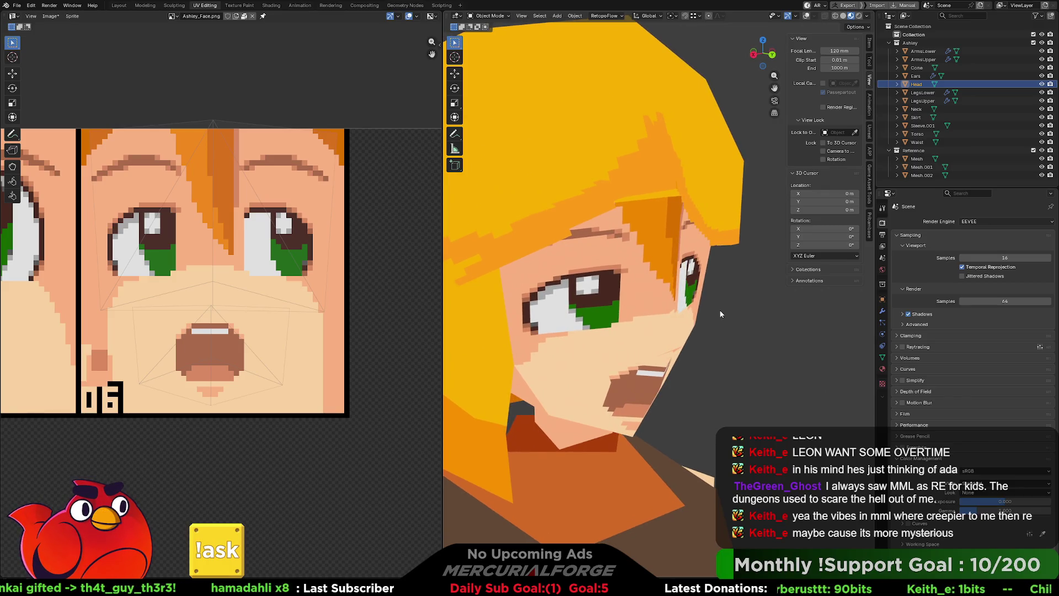
{"action": "scroll", "coordinate": [719, 310], "scroll_direction": "up", "scroll_amount": 3}
{"action": "scroll", "coordinate": [718, 312], "scroll_direction": "up", "scroll_amount": 2}
{"action": "scroll", "coordinate": [718, 313], "scroll_direction": "up", "scroll_amount": 2}
{"action": "scroll", "coordinate": [692, 267], "scroll_direction": "down", "scroll_amount": 3}
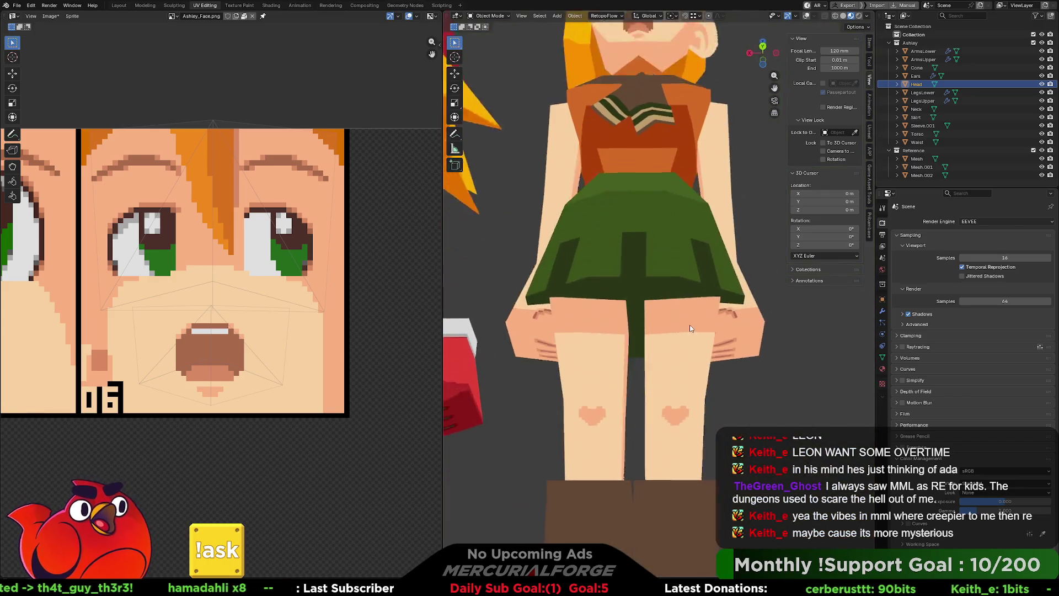
Orbit around both characters' faces and hair, then select the blonde character's nose Cone.
{"action": "middle_click_drag", "start_coordinate": [666, 205], "coordinate": [635, 271]}
{"action": "scroll", "coordinate": [626, 224], "scroll_direction": "up", "scroll_amount": 2}
{"action": "mouse_move", "coordinate": [625, 223]}
{"action": "middle_mouse_down"}
{"action": "mouse_move", "coordinate": [695, 433]}
{"action": "mouse_move", "coordinate": [690, 403]}
{"action": "middle_mouse_up"}
{"action": "scroll", "coordinate": [693, 409], "scroll_direction": "up", "scroll_amount": 2}
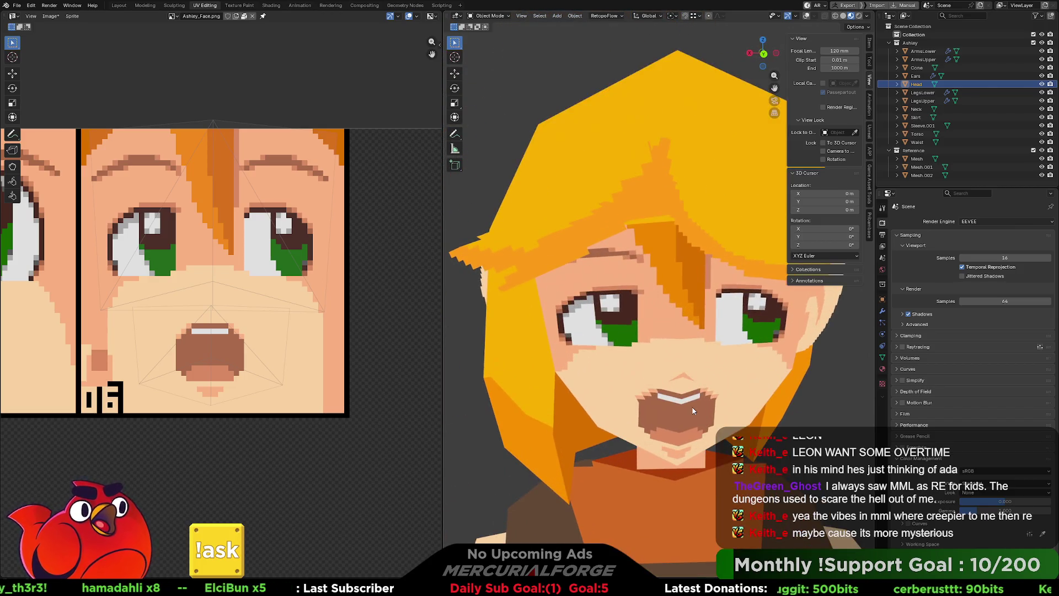
{"action": "scroll", "coordinate": [690, 403], "scroll_direction": "up", "scroll_amount": 2}
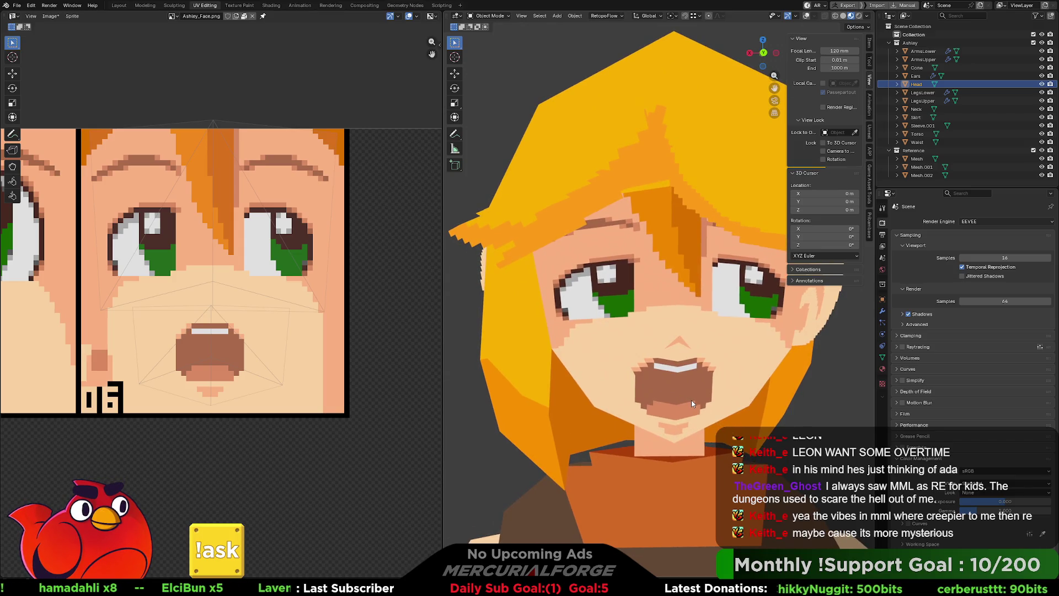
{"action": "mouse_move", "coordinate": [691, 399]}
{"action": "middle_mouse_down"}
{"action": "mouse_move", "coordinate": [671, 406]}
{"action": "mouse_move", "coordinate": [698, 360]}
{"action": "mouse_move", "coordinate": [741, 361]}
{"action": "mouse_move", "coordinate": [660, 383]}
{"action": "middle_mouse_up"}
{"action": "scroll", "coordinate": [660, 383], "scroll_direction": "down", "scroll_amount": 3}
{"action": "scroll", "coordinate": [663, 379], "scroll_direction": "down", "scroll_amount": 1}
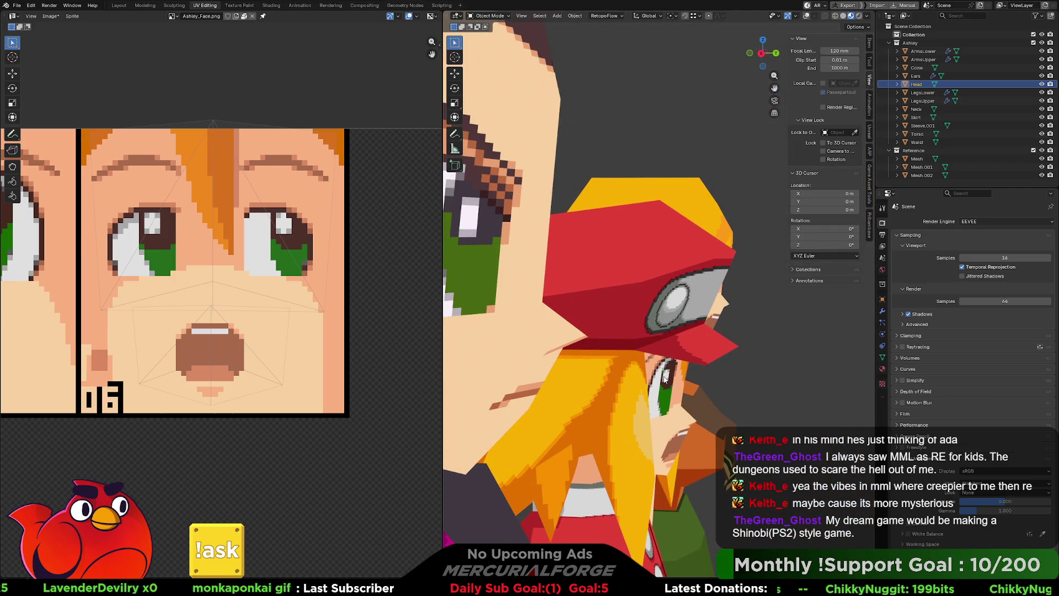
{"action": "scroll", "coordinate": [664, 378], "scroll_direction": "down", "scroll_amount": 2}
{"action": "scroll", "coordinate": [666, 376], "scroll_direction": "down", "scroll_amount": 2}
{"action": "scroll", "coordinate": [670, 378], "scroll_direction": "up", "scroll_amount": 4}
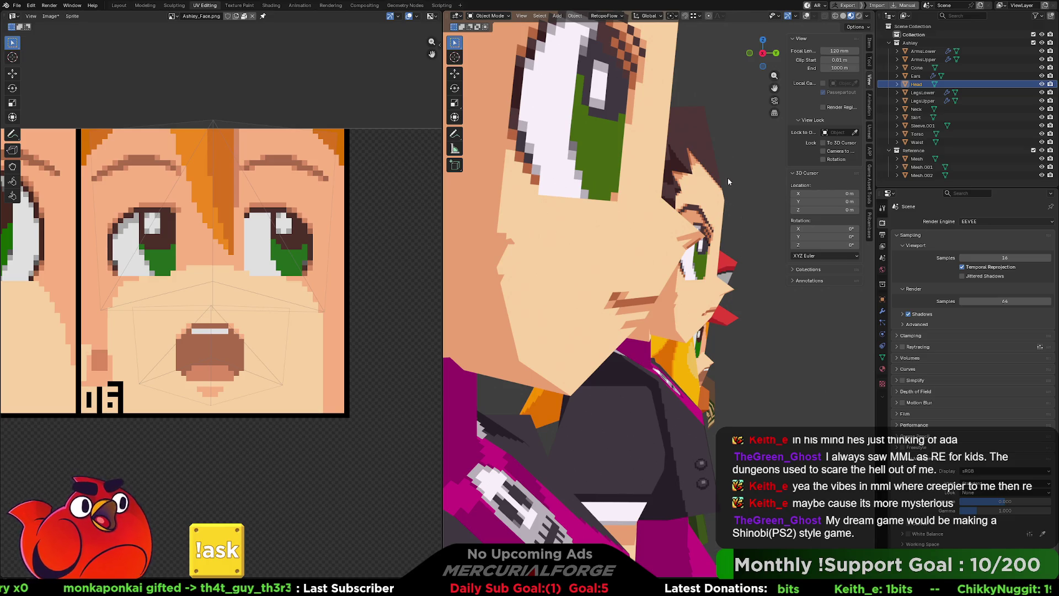
{"action": "mouse_move", "coordinate": [709, 302]}
{"action": "middle_mouse_down"}
{"action": "mouse_move", "coordinate": [625, 264]}
{"action": "mouse_move", "coordinate": [666, 253]}
{"action": "mouse_move", "coordinate": [676, 301]}
{"action": "mouse_move", "coordinate": [641, 217]}
{"action": "mouse_move", "coordinate": [674, 303]}
{"action": "mouse_move", "coordinate": [672, 276]}
{"action": "middle_mouse_up"}
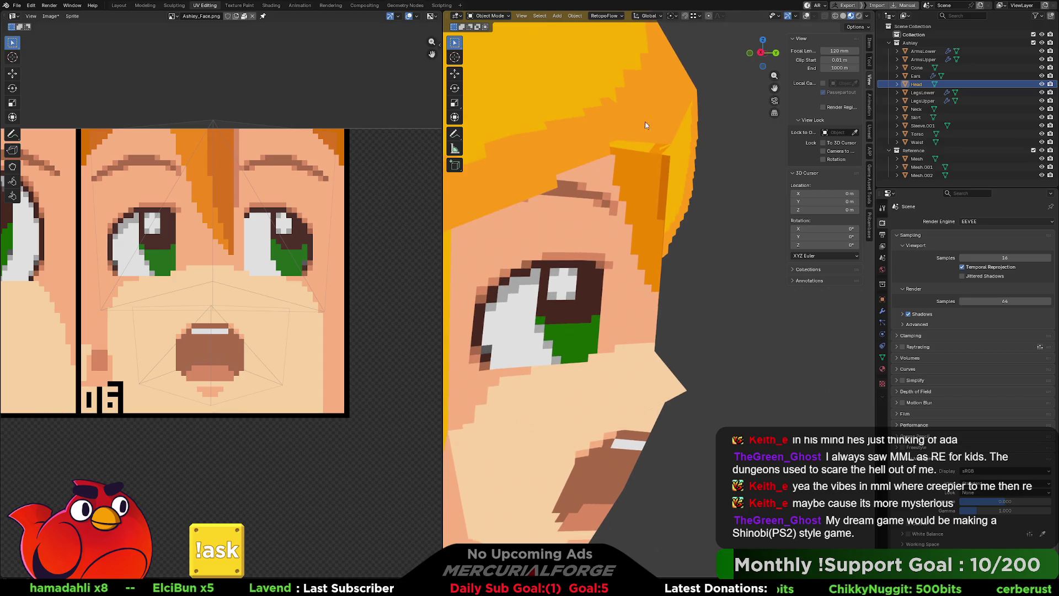
{"action": "mouse_move", "coordinate": [667, 155]}
{"action": "middle_mouse_down"}
{"action": "mouse_move", "coordinate": [636, 253]}
{"action": "mouse_move", "coordinate": [598, 254]}
{"action": "mouse_move", "coordinate": [660, 253]}
{"action": "middle_mouse_up"}
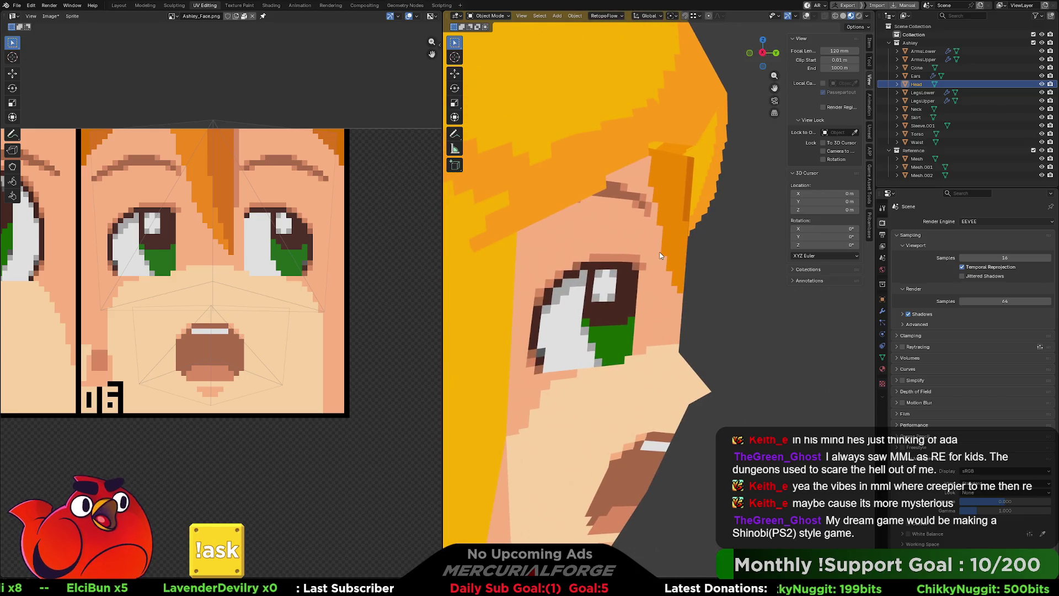
{"action": "scroll", "coordinate": [660, 255], "scroll_direction": "down", "scroll_amount": 3}
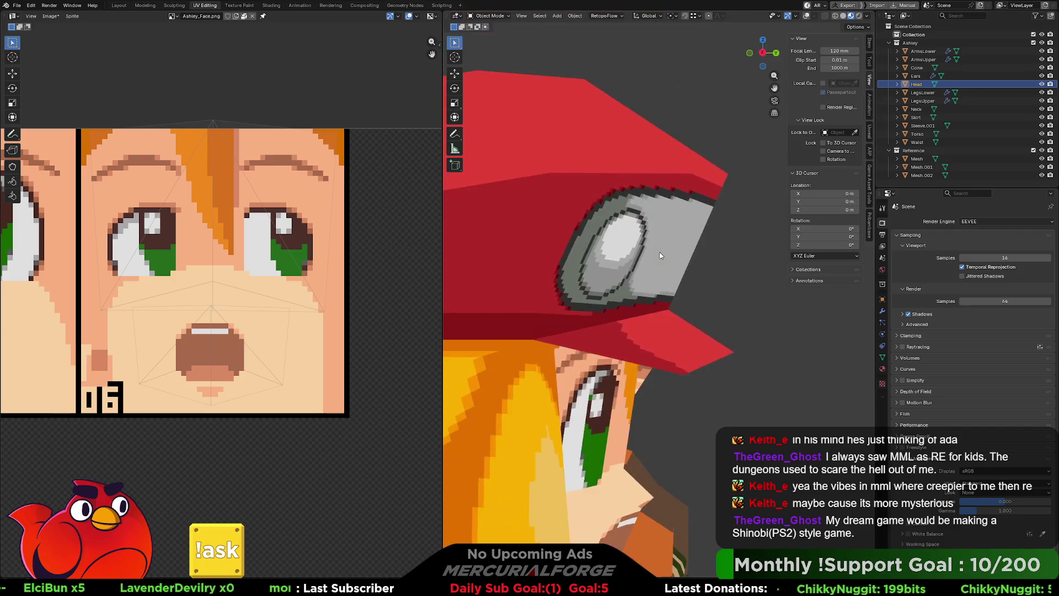
{"action": "scroll", "coordinate": [659, 255], "scroll_direction": "down", "scroll_amount": 3}
{"action": "scroll", "coordinate": [660, 251], "scroll_direction": "up", "scroll_amount": 3}
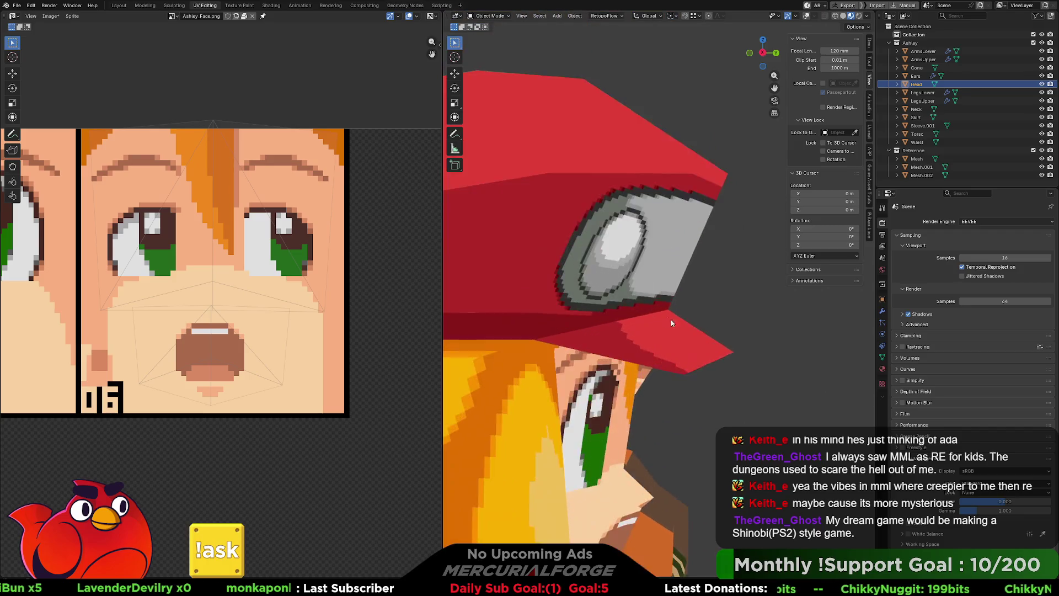
{"action": "scroll", "coordinate": [672, 336], "scroll_direction": "up", "scroll_amount": 3}
{"action": "middle_click_drag", "start_coordinate": [699, 387], "coordinate": [685, 298], "text": "shift"}
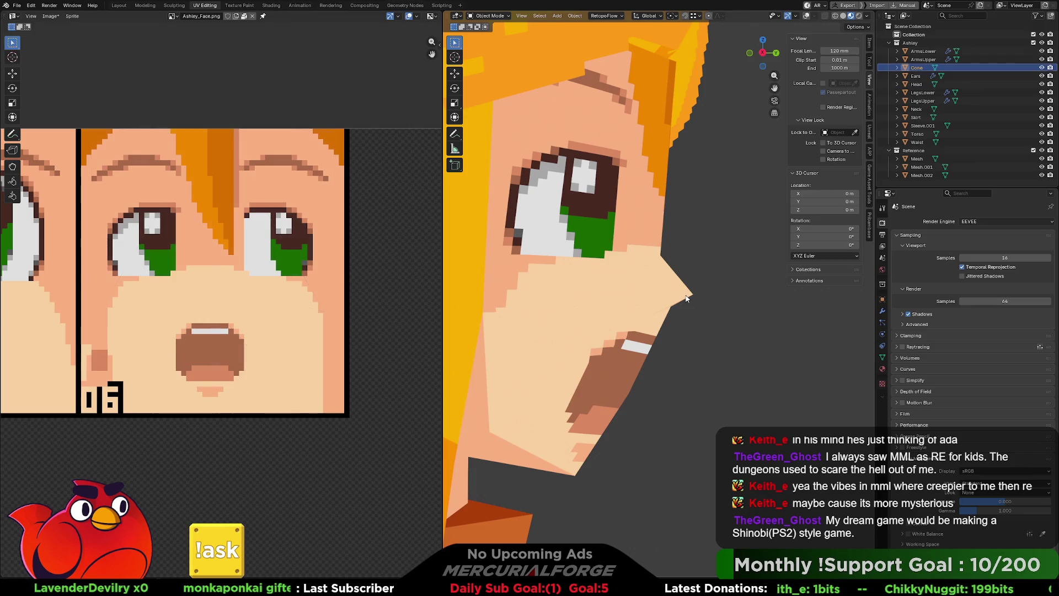
Edit the nose Cone and nudge its tip vertex outward along Y, with a second small adjustment.
{"action": "key", "text": "Tab"}
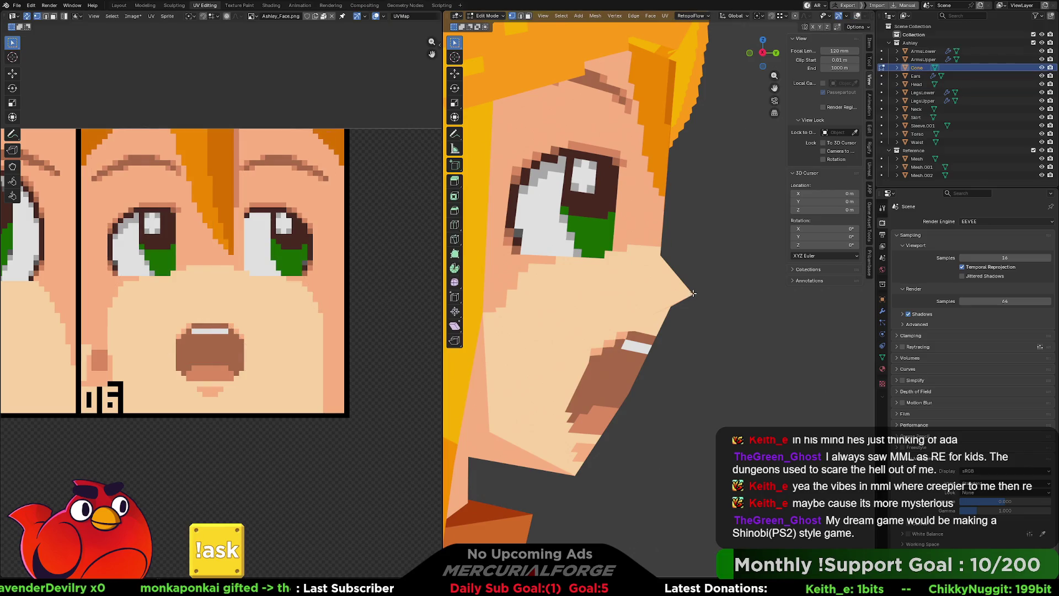
{"action": "key", "text": "g"}
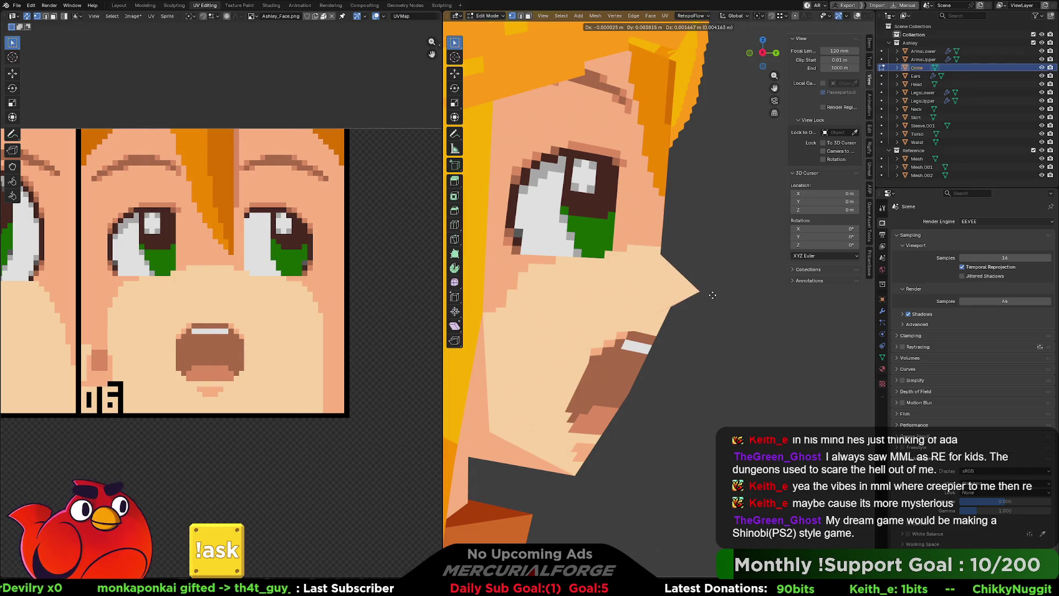
{"action": "key", "text": "x"}
{"action": "key", "text": "y"}
{"action": "left_click", "coordinate": [716, 294]}
{"action": "key", "text": "g"}
{"action": "key", "text": "x"}
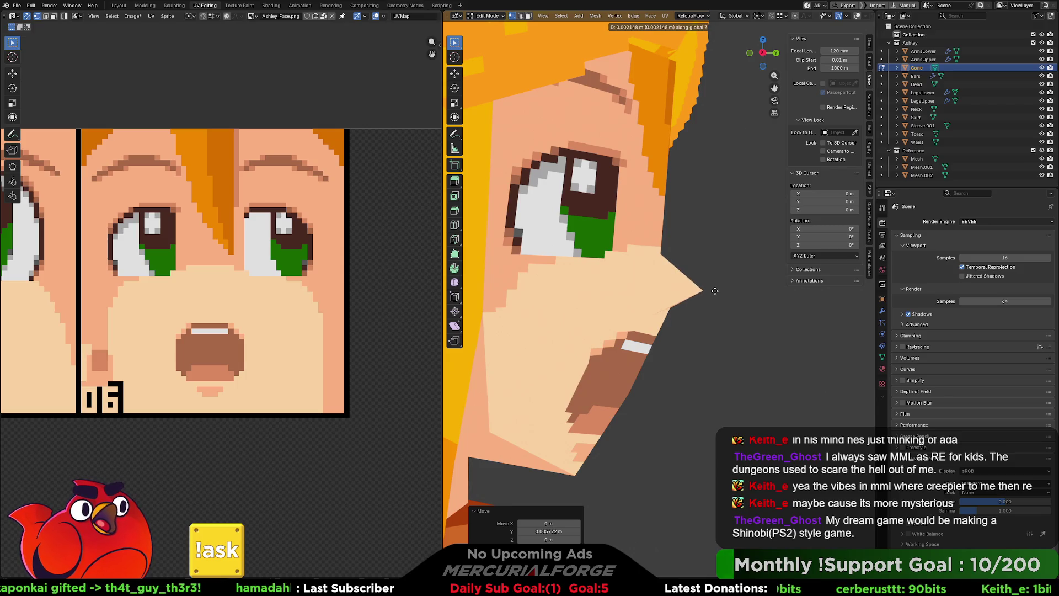
{"action": "left_click", "coordinate": [715, 292]}
Orbit to check the nose from the front and switch to editing the Head mesh.
{"action": "middle_click_drag", "start_coordinate": [714, 291], "coordinate": [537, 303]}
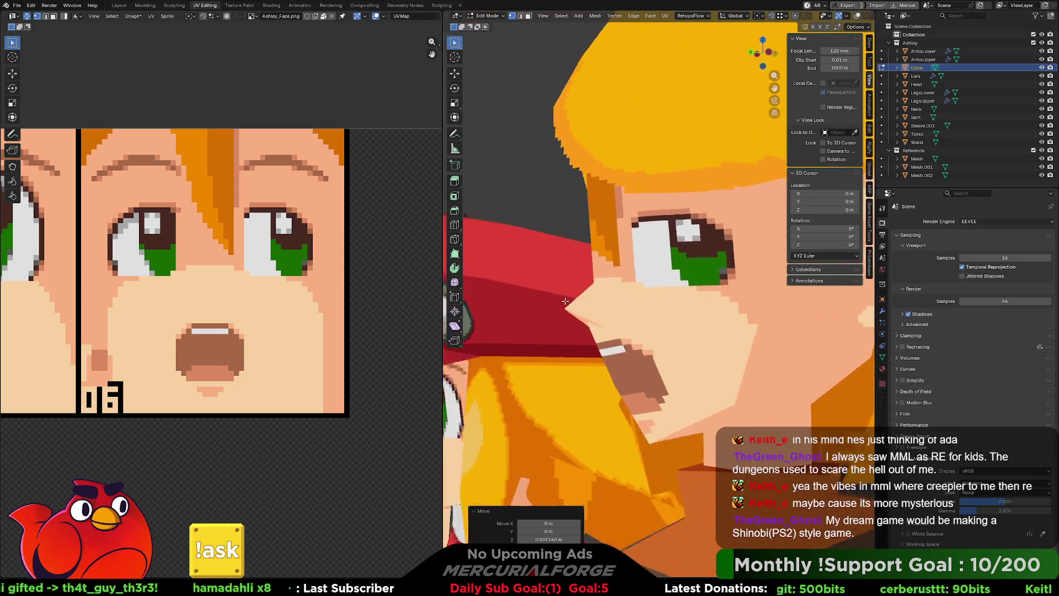
{"action": "scroll", "coordinate": [582, 296], "scroll_direction": "down", "scroll_amount": 3}
{"action": "scroll", "coordinate": [582, 297], "scroll_direction": "down", "scroll_amount": 3}
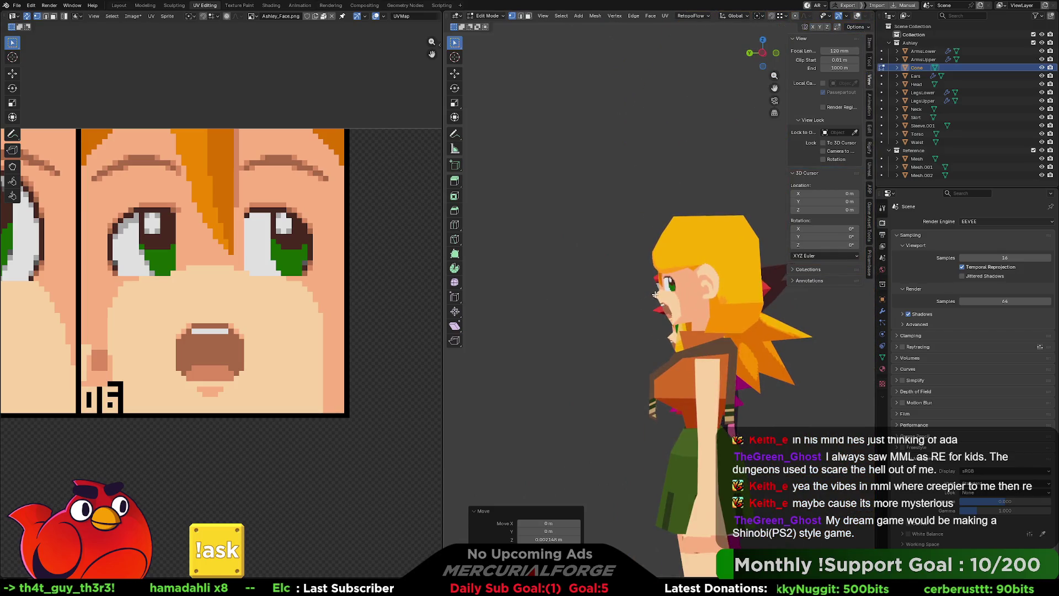
{"action": "middle_click_drag", "start_coordinate": [612, 297], "coordinate": [671, 294]}
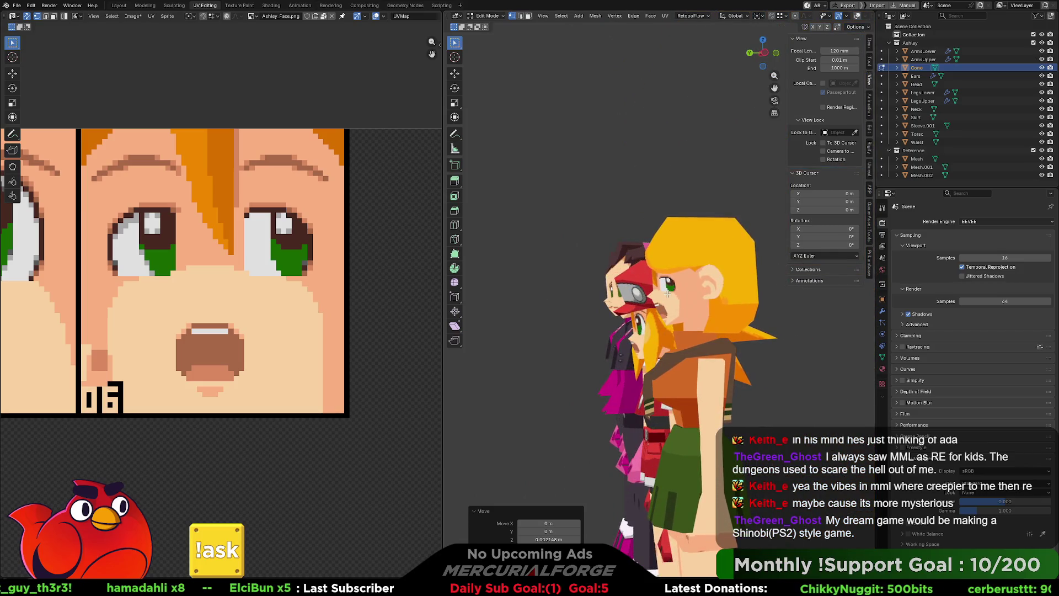
{"action": "mouse_move", "coordinate": [672, 294]}
{"action": "middle_mouse_down"}
{"action": "mouse_move", "coordinate": [766, 295]}
{"action": "mouse_move", "coordinate": [665, 298]}
{"action": "mouse_move", "coordinate": [654, 322]}
{"action": "middle_mouse_up"}
{"action": "scroll", "coordinate": [659, 308], "scroll_direction": "up", "scroll_amount": 4}
{"action": "scroll", "coordinate": [654, 322], "scroll_direction": "up", "scroll_amount": 2}
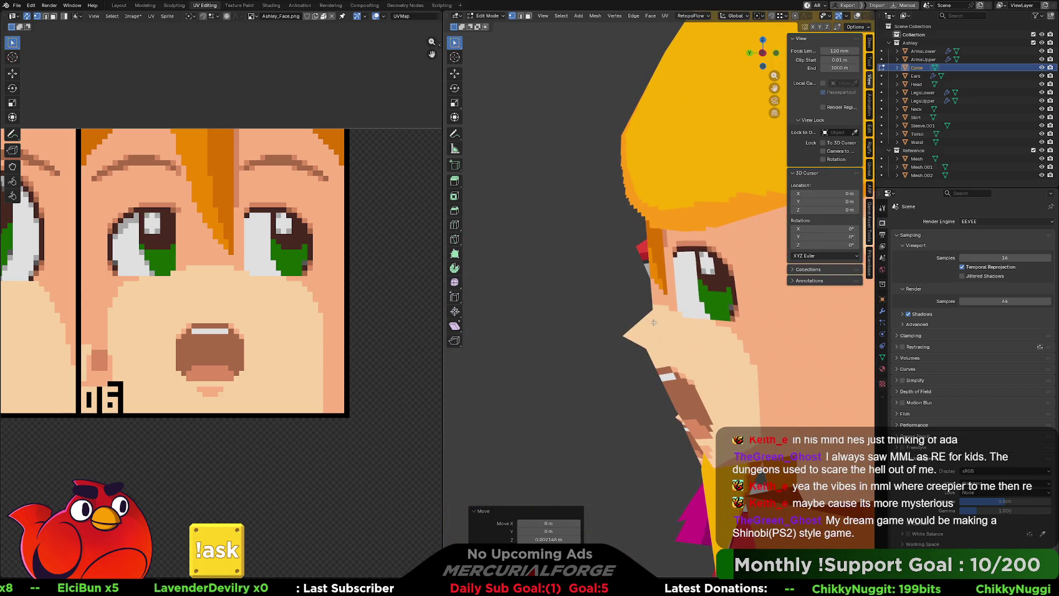
{"action": "left_click", "coordinate": [671, 314]}
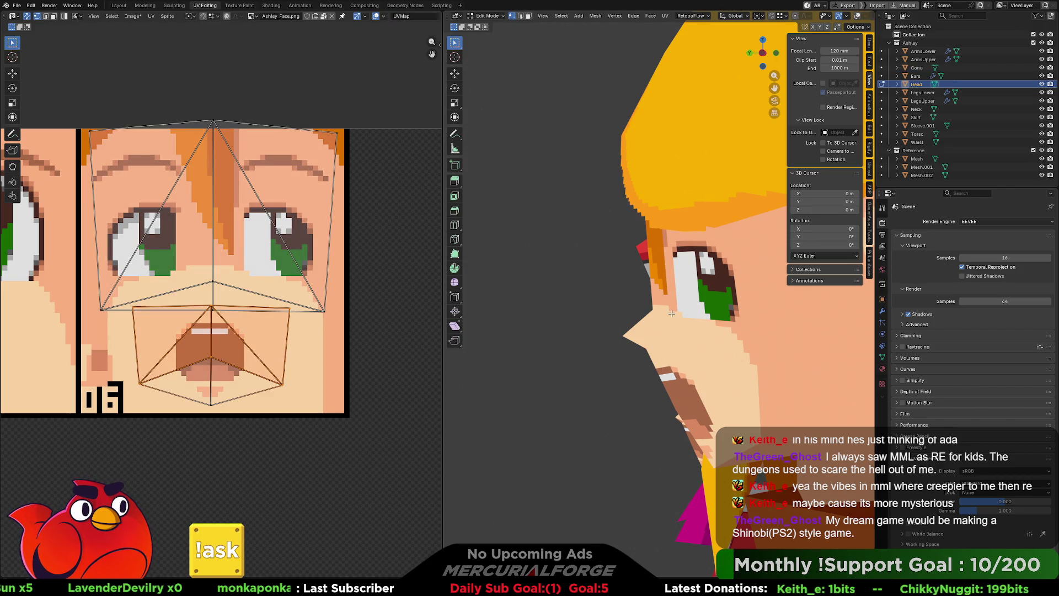
Move the vertical edge above the mouth along Y near the eye.
{"action": "left_click", "coordinate": [660, 310]}
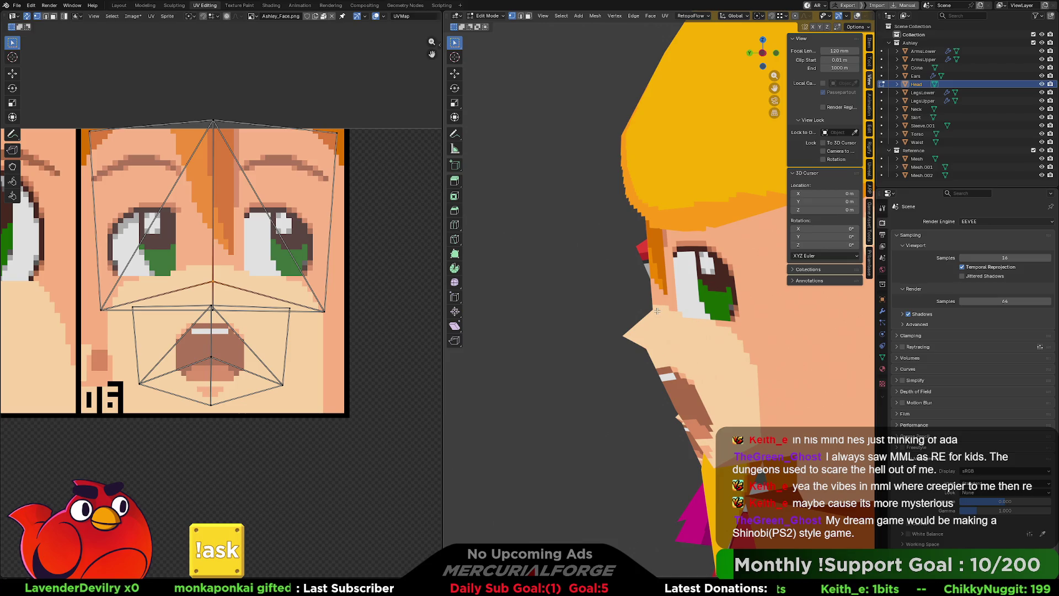
{"action": "key", "text": "g"}
{"action": "key", "text": "z"}
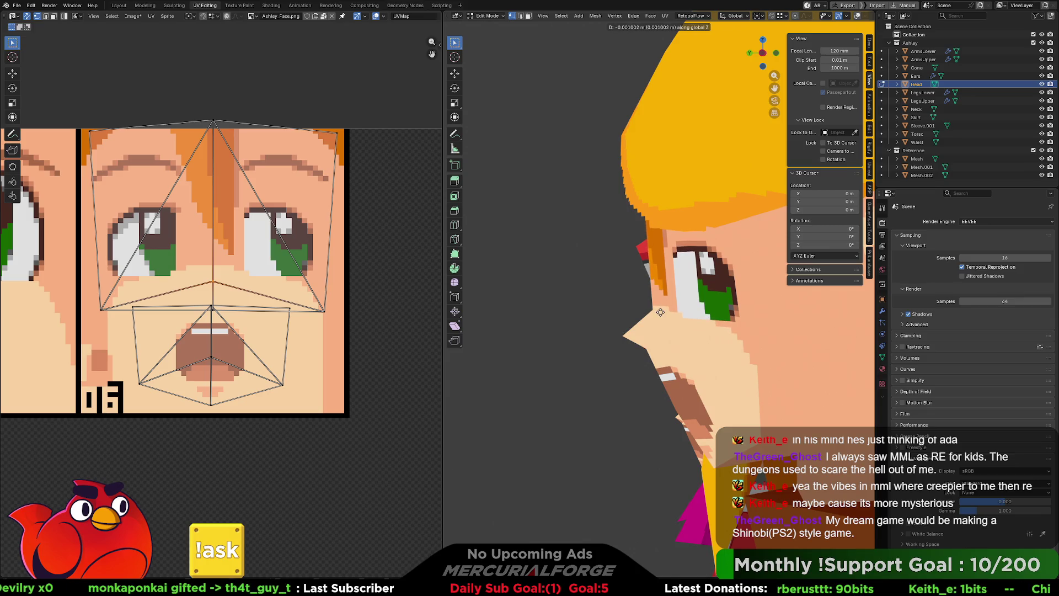
{"action": "key", "text": "y"}
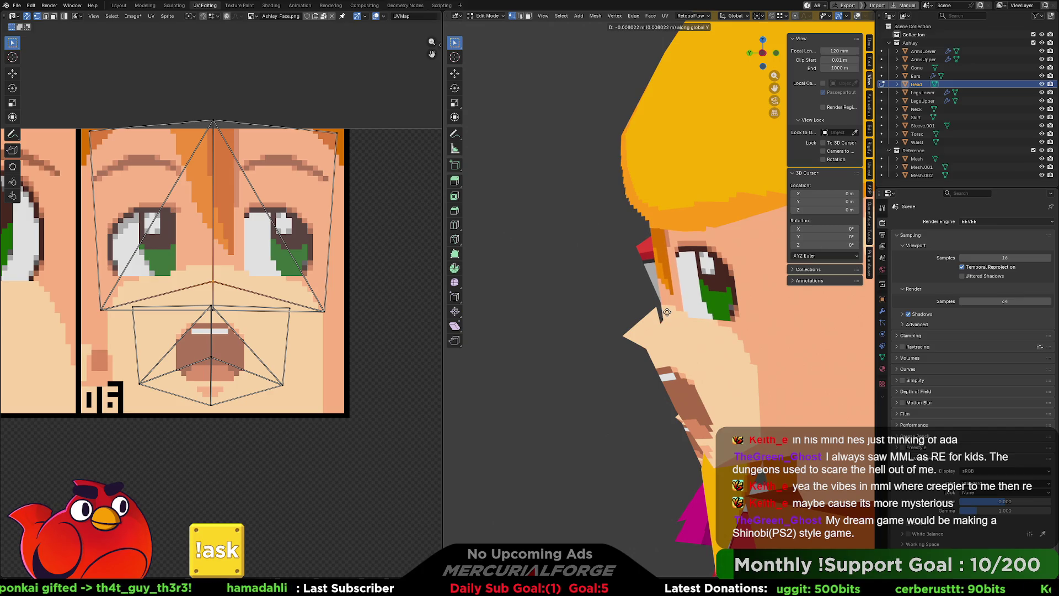
{"action": "left_click", "coordinate": [666, 312]}
{"action": "middle_click_drag", "start_coordinate": [666, 312], "coordinate": [672, 145]}
{"action": "scroll", "coordinate": [673, 145], "scroll_direction": "up", "scroll_amount": 3}
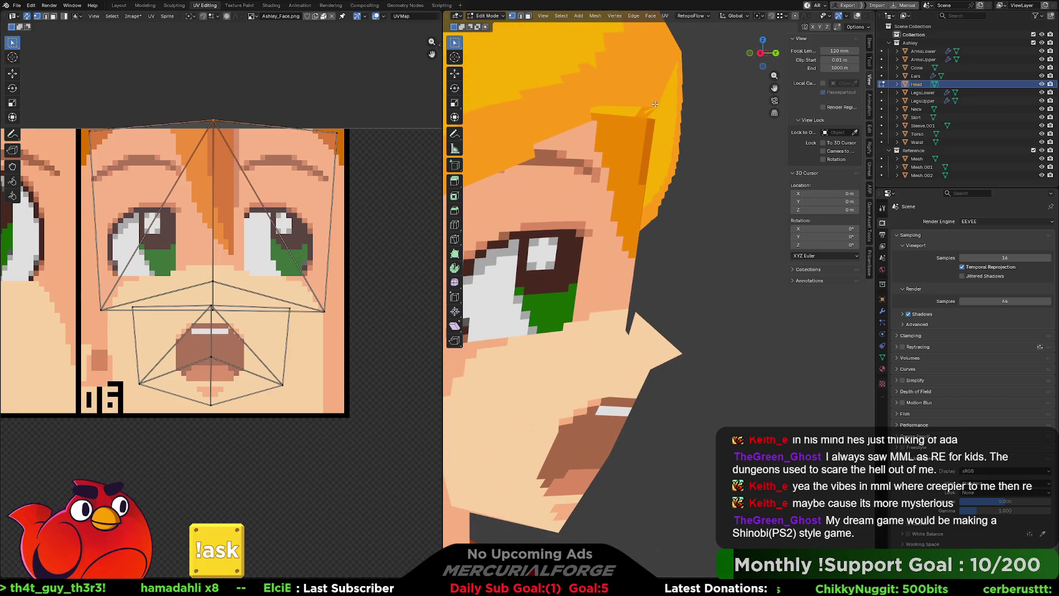
Nudge the hair vertices along Y, then select the Cone and leave mesh editing.
{"action": "key", "text": "g"}
{"action": "key", "text": "y"}
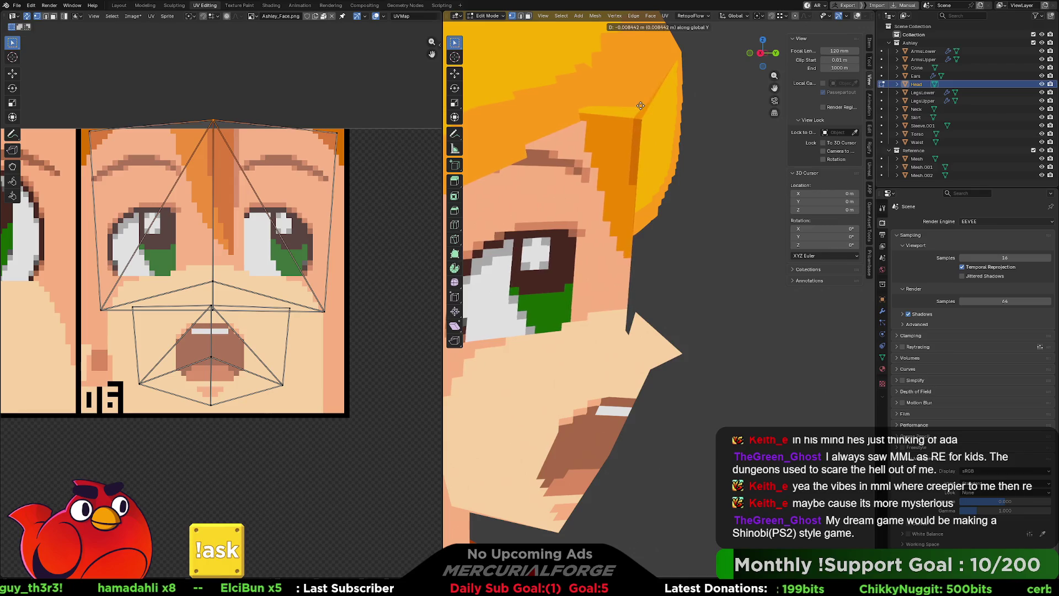
{"action": "left_click", "coordinate": [637, 106]}
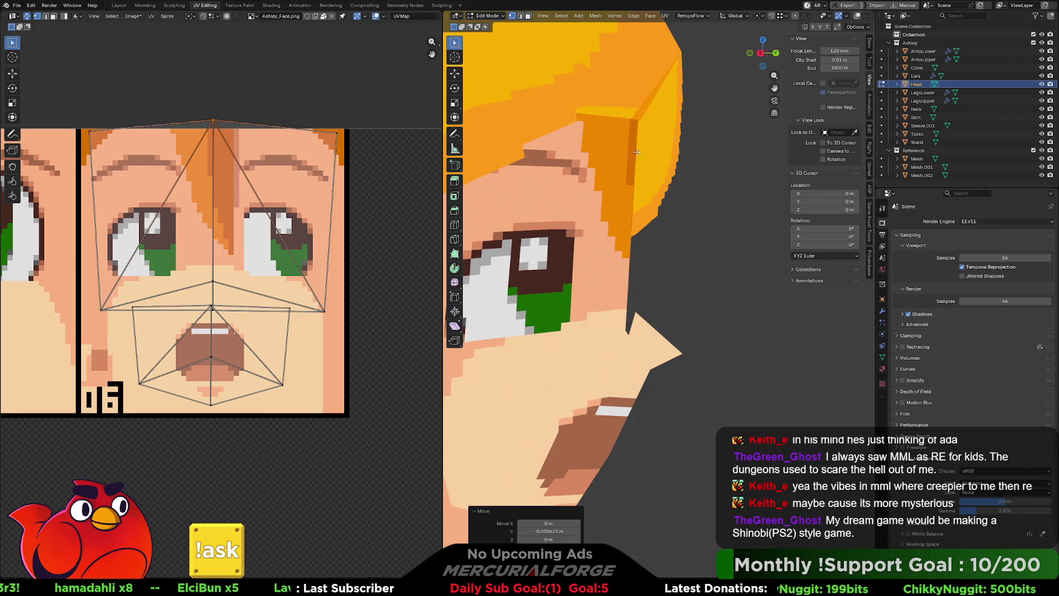
{"action": "left_click", "coordinate": [635, 317]}
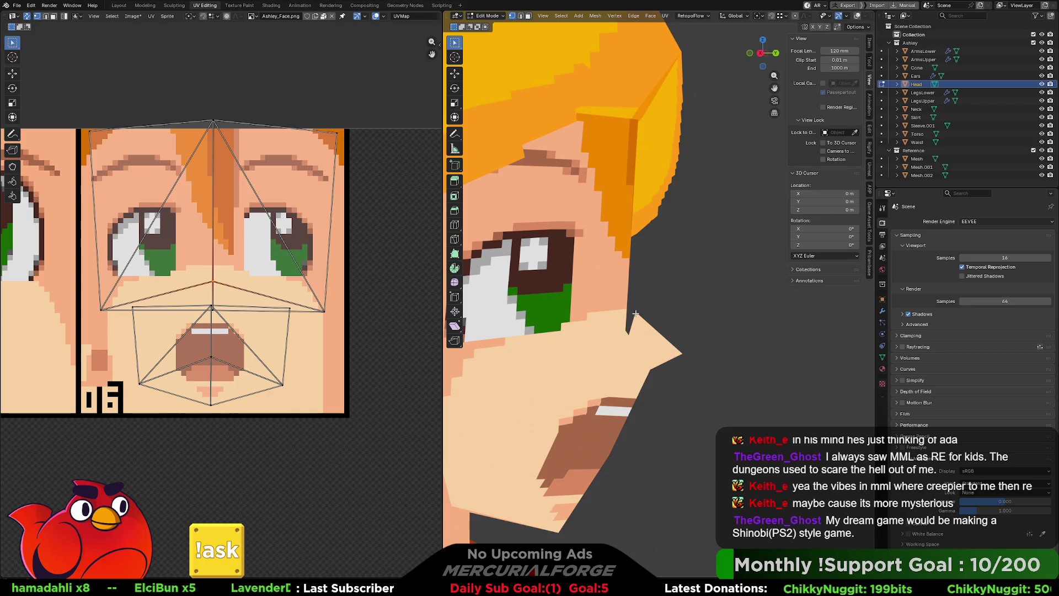
{"action": "key", "text": "Tab"}
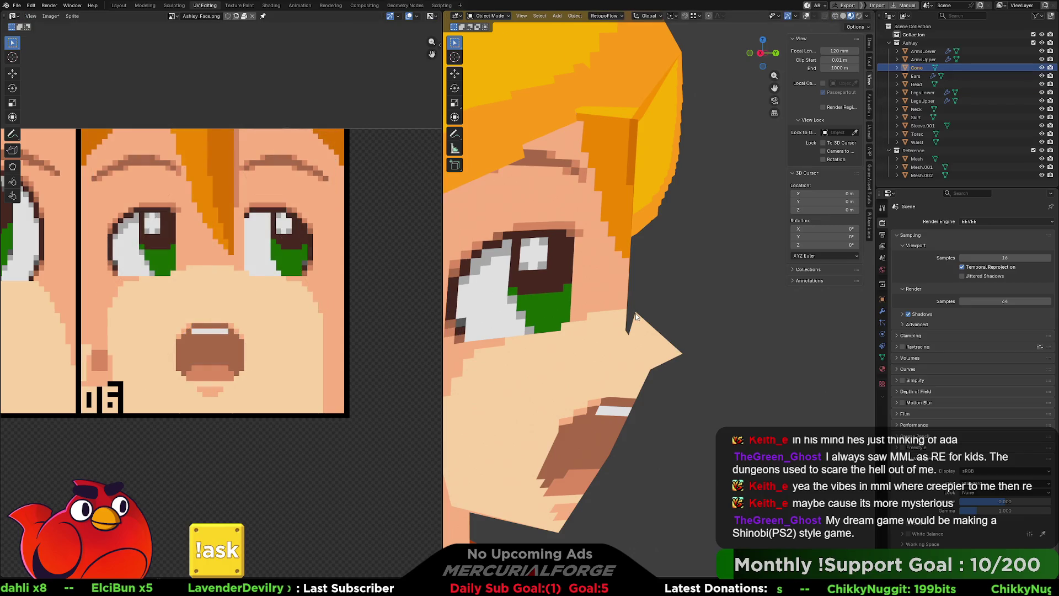
Nudge the Cone's nose vertex slightly along Y and check it from the side.
{"action": "key", "text": "Tab"}
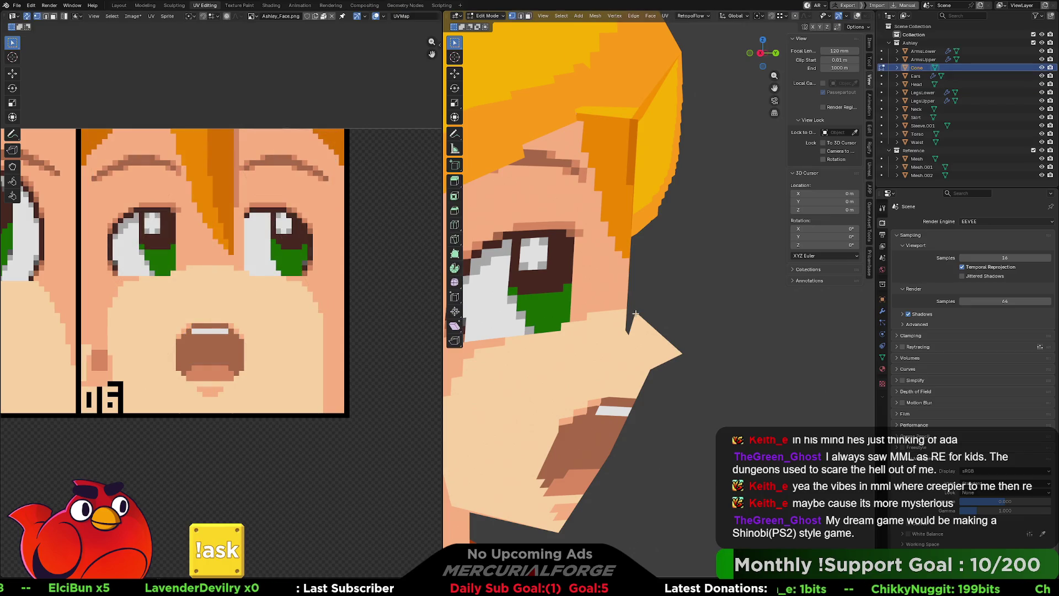
{"action": "key", "text": "g"}
{"action": "key", "text": "y"}
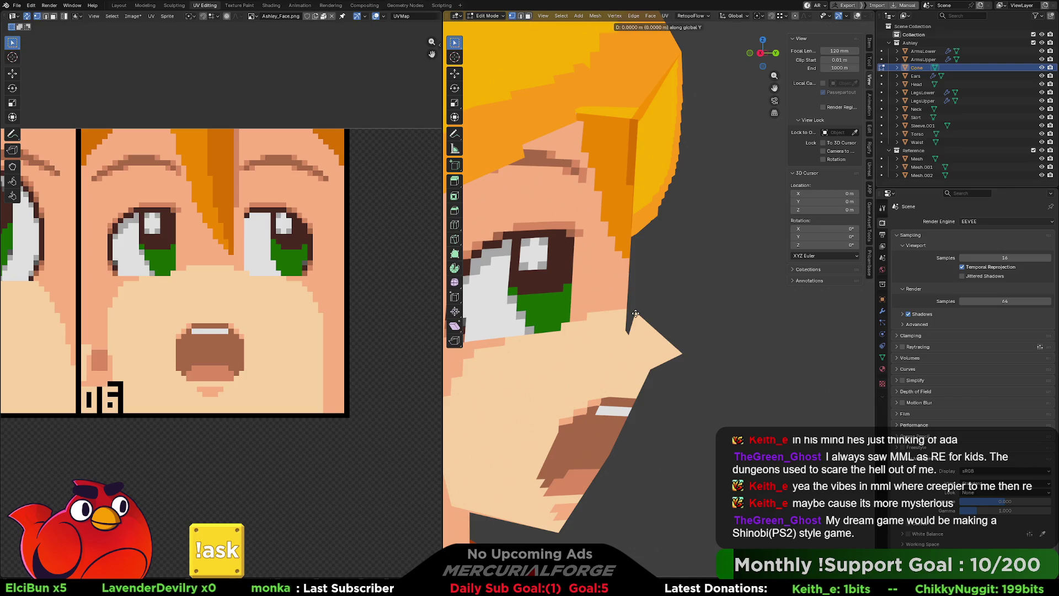
{"action": "left_click", "coordinate": [624, 314]}
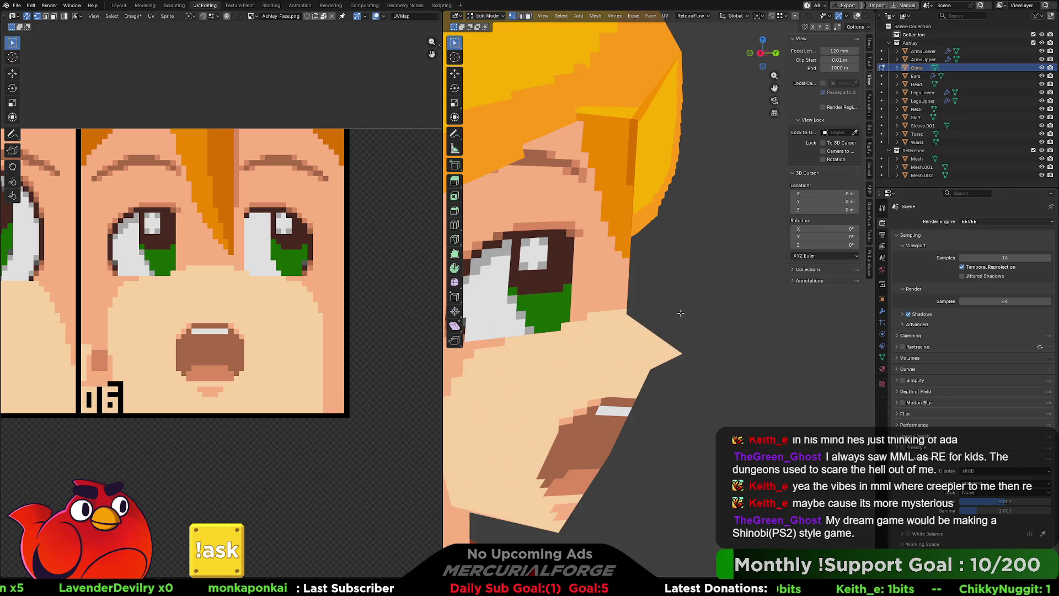
{"action": "scroll", "coordinate": [621, 313], "scroll_direction": "down", "scroll_amount": 3}
{"action": "scroll", "coordinate": [617, 311], "scroll_direction": "down", "scroll_amount": 2}
{"action": "scroll", "coordinate": [613, 311], "scroll_direction": "down", "scroll_amount": 2}
{"action": "mouse_move", "coordinate": [613, 312]}
{"action": "middle_mouse_down"}
{"action": "mouse_move", "coordinate": [693, 312]}
{"action": "mouse_move", "coordinate": [646, 315]}
{"action": "middle_mouse_up"}
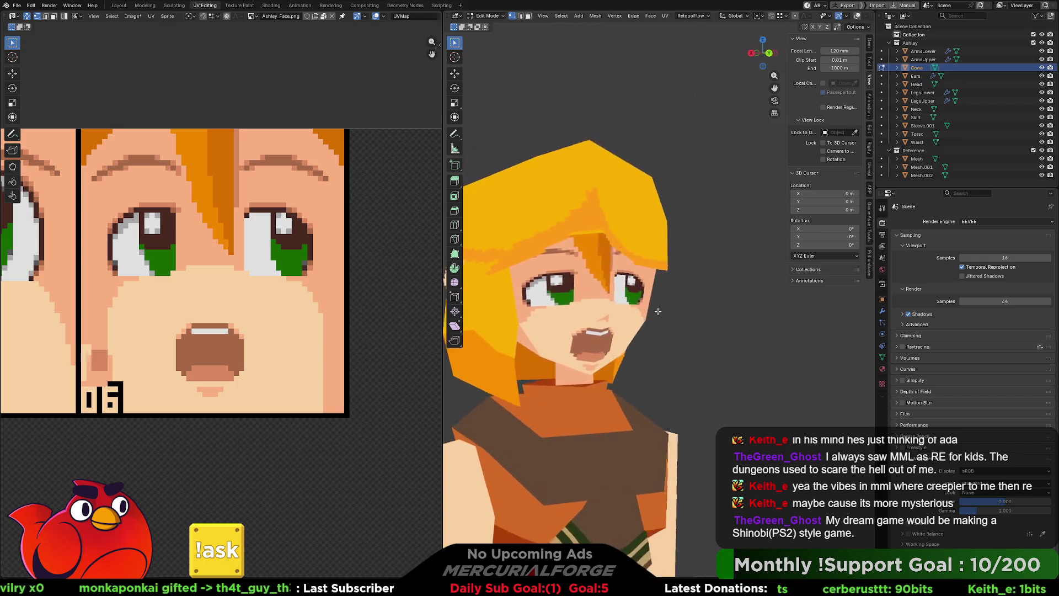
{"action": "scroll", "coordinate": [646, 314], "scroll_direction": "down", "scroll_amount": 5}
{"action": "scroll", "coordinate": [645, 319], "scroll_direction": "up", "scroll_amount": 2}
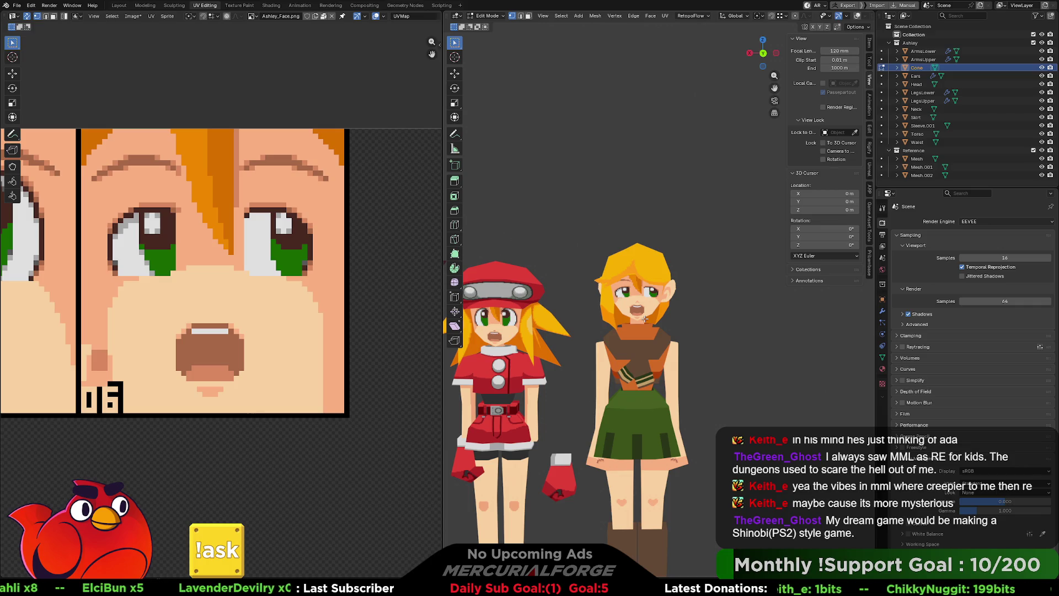
{"action": "scroll", "coordinate": [645, 318], "scroll_direction": "up", "scroll_amount": 1}
Toggle in and out of mesh editing while comparing the girl with the other characters.
{"action": "key", "text": "Tab"}
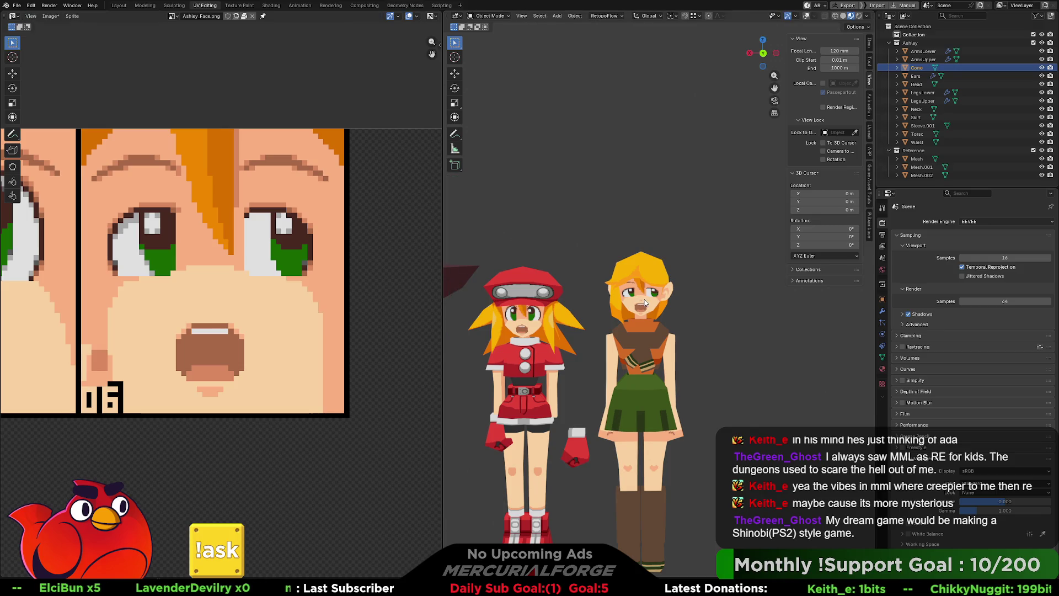
{"action": "scroll", "coordinate": [645, 305], "scroll_direction": "down", "scroll_amount": 2}
{"action": "scroll", "coordinate": [82, 373], "scroll_direction": "up", "scroll_amount": 2}
{"action": "scroll", "coordinate": [397, 373], "scroll_direction": "down", "scroll_amount": 2}
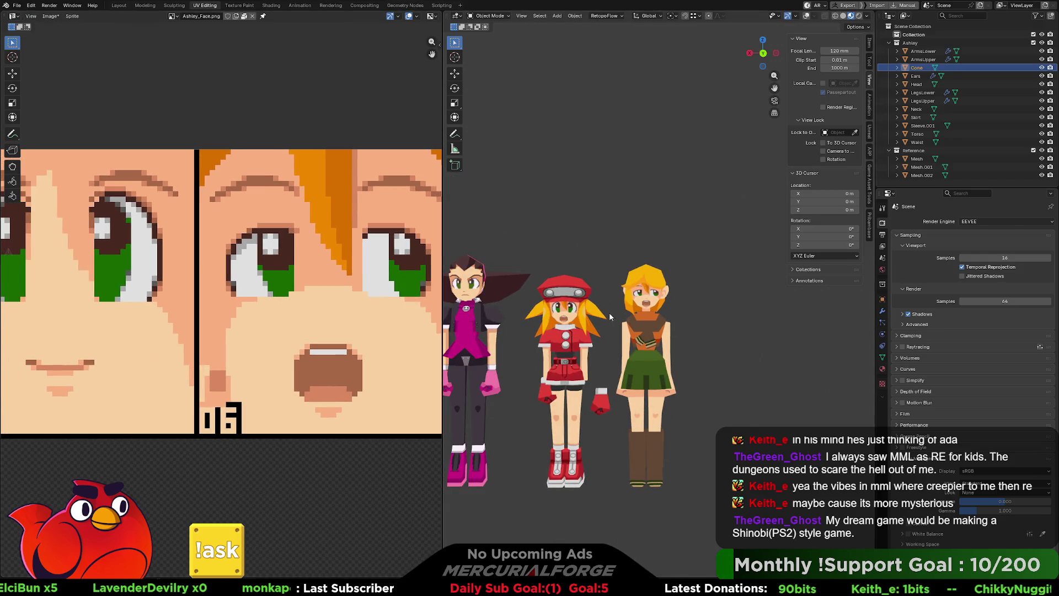
{"action": "scroll", "coordinate": [673, 290], "scroll_direction": "up", "scroll_amount": 1}
{"action": "scroll", "coordinate": [673, 287], "scroll_direction": "up", "scroll_amount": 1}
{"action": "scroll", "coordinate": [658, 299], "scroll_direction": "up", "scroll_amount": 2}
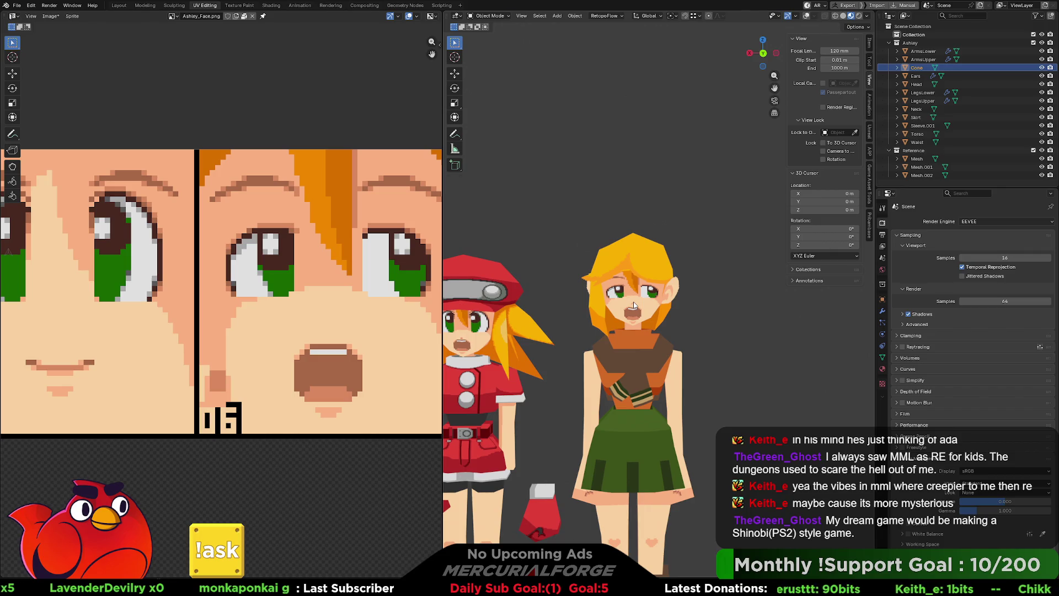
{"action": "key", "text": "Tab"}
{"action": "scroll", "coordinate": [634, 297], "scroll_direction": "up", "scroll_amount": 2}
{"action": "scroll", "coordinate": [660, 299], "scroll_direction": "up", "scroll_amount": 1}
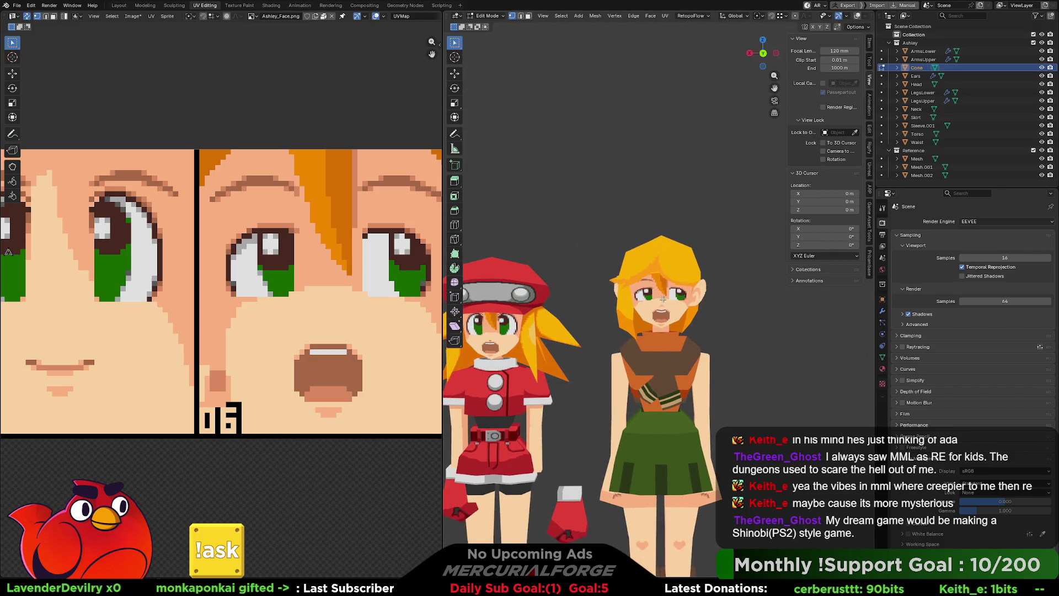
{"action": "key", "text": "Tab"}
{"action": "key", "text": "Tab"}
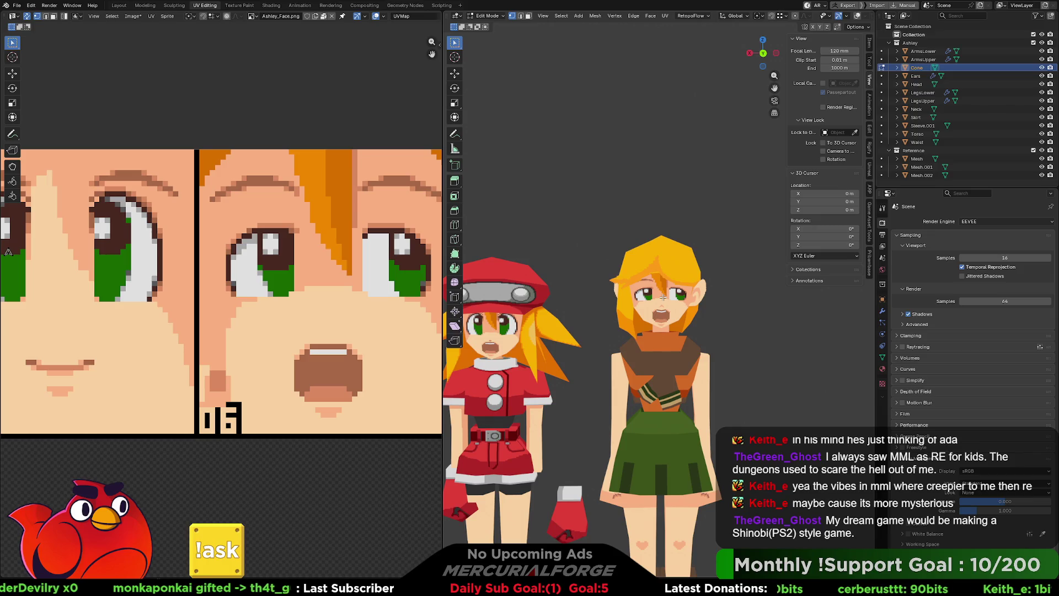
{"action": "key", "text": "Tab"}
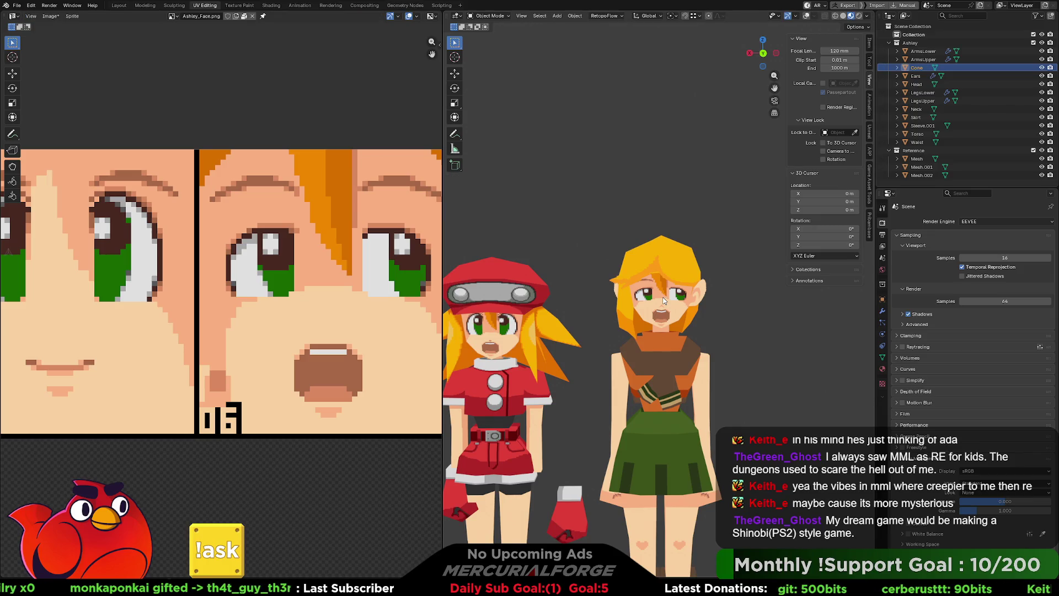
{"action": "scroll", "coordinate": [660, 299], "scroll_direction": "up", "scroll_amount": 1}
{"action": "key", "text": "Tab"}
Slide all the Head's UVs along X back onto the smiling face tile.
{"action": "key", "text": "Tab"}
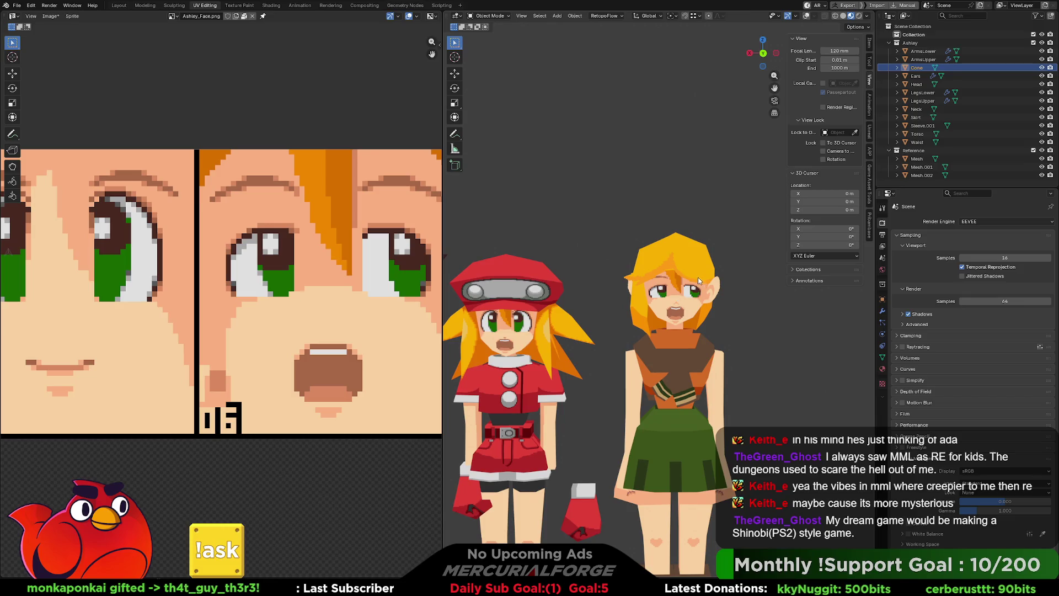
{"action": "left_click", "coordinate": [701, 263]}
{"action": "key", "text": "Tab"}
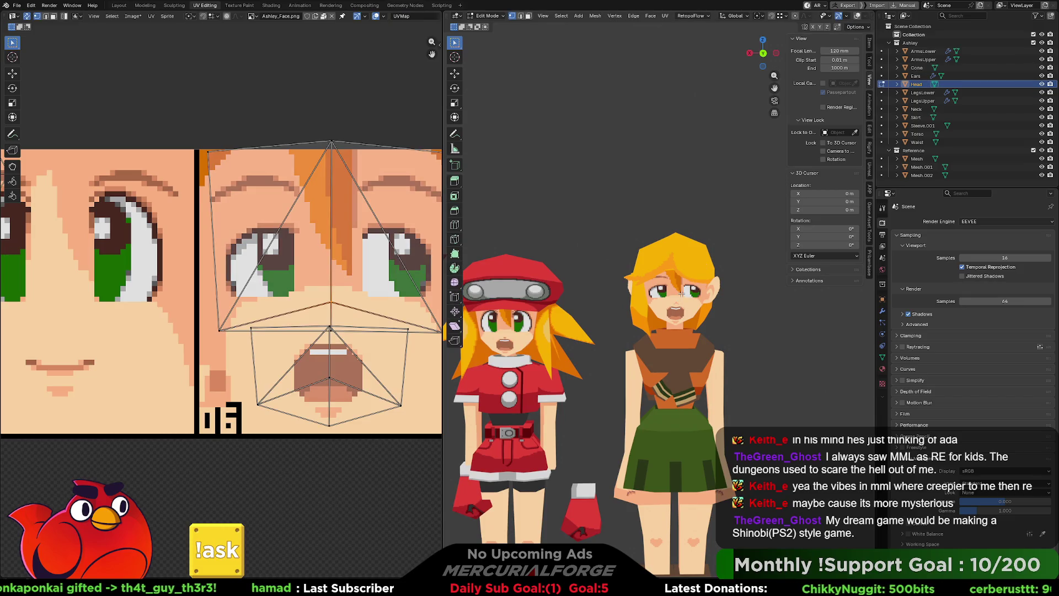
{"action": "scroll", "coordinate": [377, 257], "scroll_direction": "down", "scroll_amount": 2}
{"action": "left_click_drag", "start_coordinate": [387, 199], "coordinate": [194, 410]}
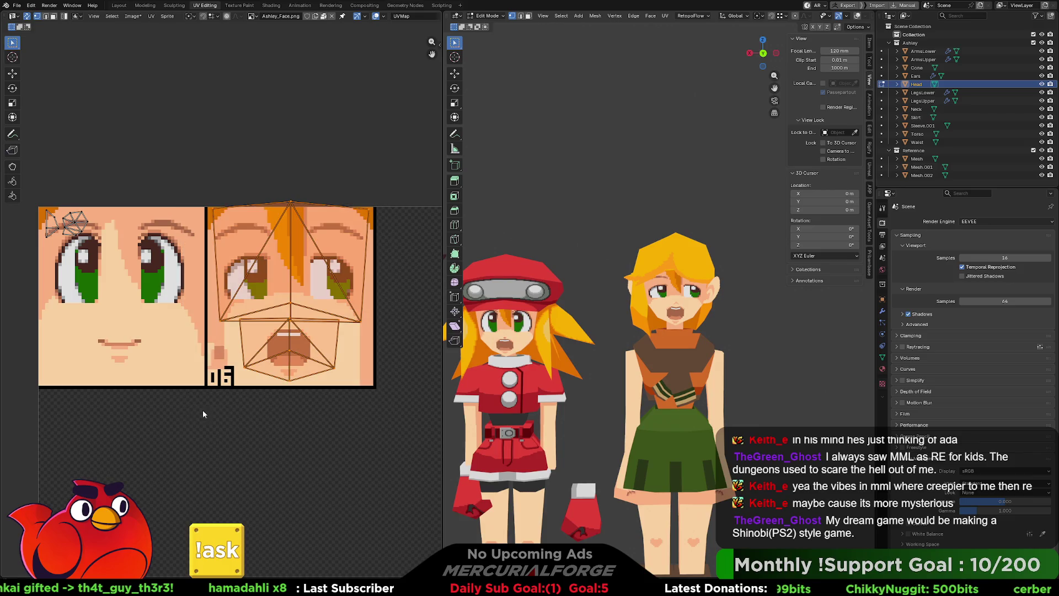
{"action": "key", "text": "g"}
{"action": "key", "text": "x"}
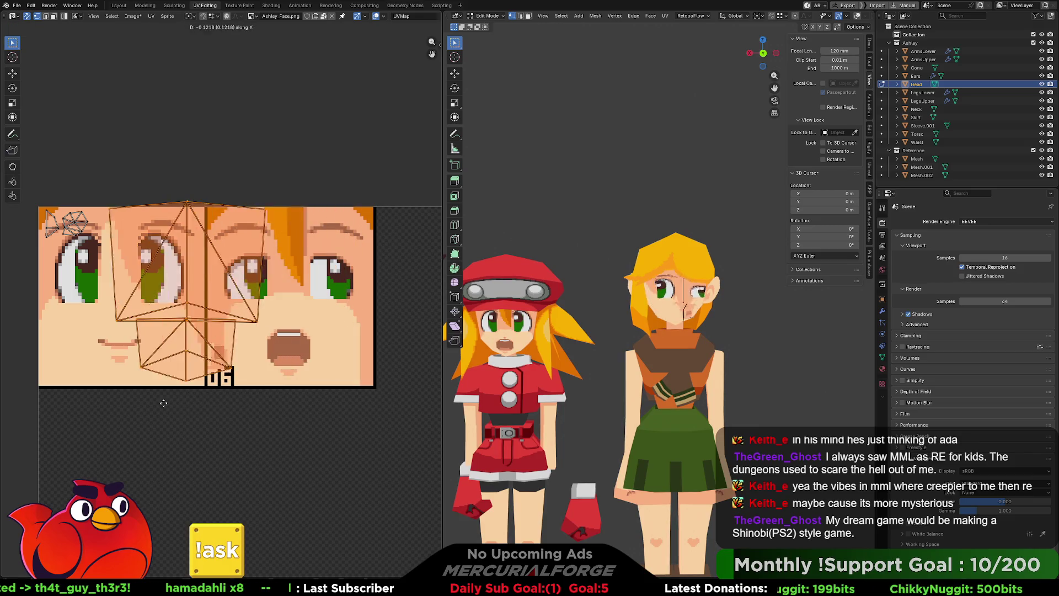
{"action": "left_click", "coordinate": [104, 410]}
Adjust the head island's top UV vertex along Y.
{"action": "left_click", "coordinate": [108, 209]}
{"action": "key", "text": "g"}
{"action": "key", "text": "y"}
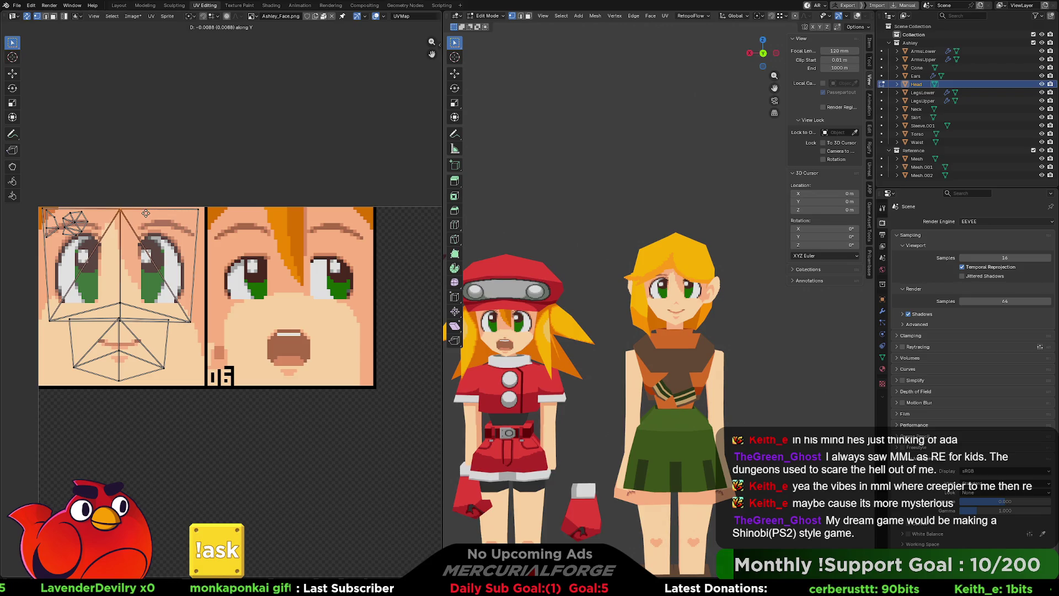
{"action": "left_click", "coordinate": [145, 213]}
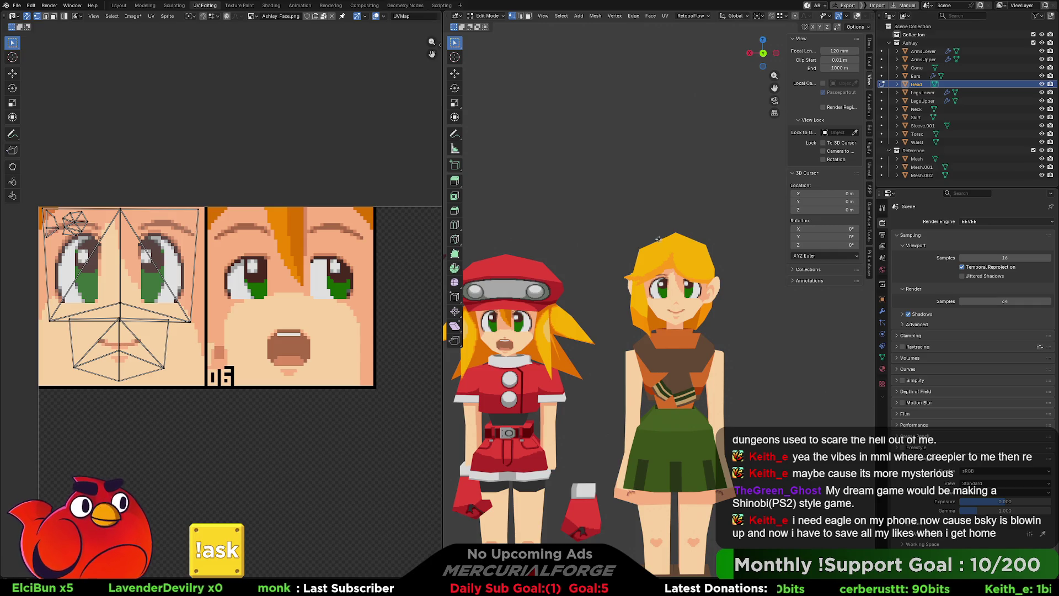
Orbit around the smiling girl from behind and the side, then list the loaded images.
{"action": "mouse_move", "coordinate": [599, 340]}
{"action": "middle_mouse_down"}
{"action": "mouse_move", "coordinate": [799, 351]}
{"action": "mouse_move", "coordinate": [633, 338]}
{"action": "mouse_move", "coordinate": [620, 319]}
{"action": "middle_mouse_up"}
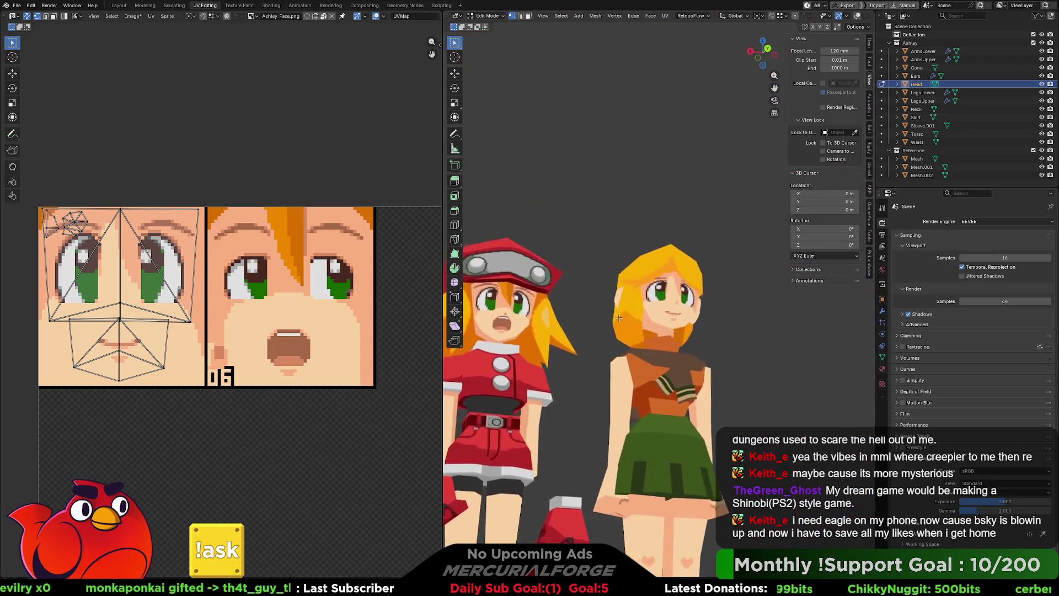
{"action": "mouse_move", "coordinate": [620, 318]}
{"action": "middle_mouse_down"}
{"action": "mouse_move", "coordinate": [818, 334]}
{"action": "mouse_move", "coordinate": [952, 391]}
{"action": "middle_mouse_up"}
{"action": "scroll", "coordinate": [687, 388], "scroll_direction": "up", "scroll_amount": 3}
{"action": "mouse_move", "coordinate": [687, 388]}
{"action": "middle_mouse_down"}
{"action": "mouse_move", "coordinate": [771, 295]}
{"action": "mouse_move", "coordinate": [699, 306]}
{"action": "mouse_move", "coordinate": [749, 307]}
{"action": "middle_mouse_up"}
{"action": "scroll", "coordinate": [700, 306], "scroll_direction": "down", "scroll_amount": 3}
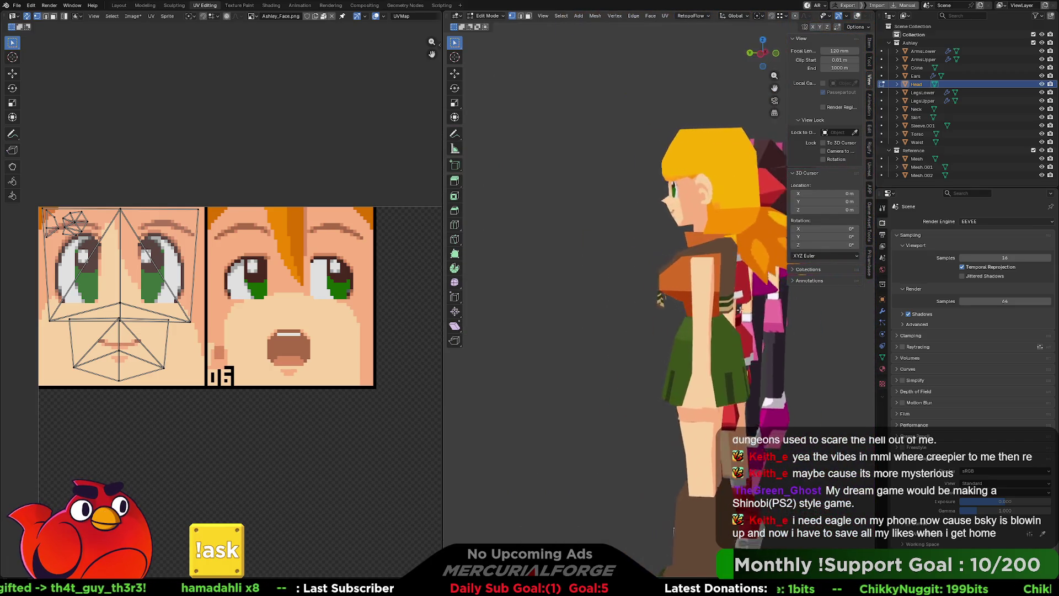
{"action": "scroll", "coordinate": [749, 307], "scroll_direction": "up", "scroll_amount": 3}
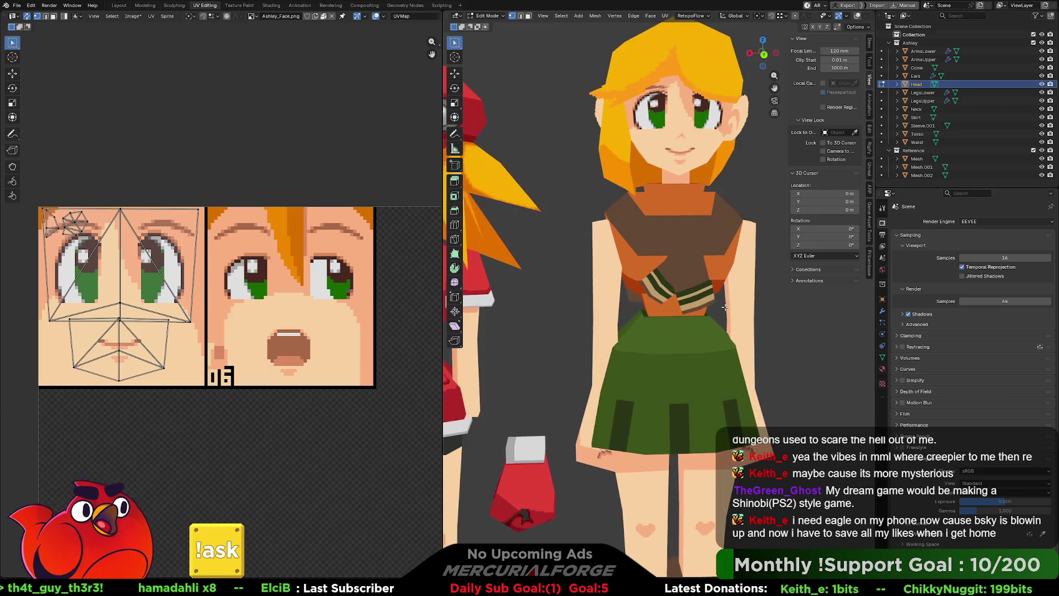
{"action": "middle_click_drag", "start_coordinate": [698, 337], "coordinate": [678, 332]}
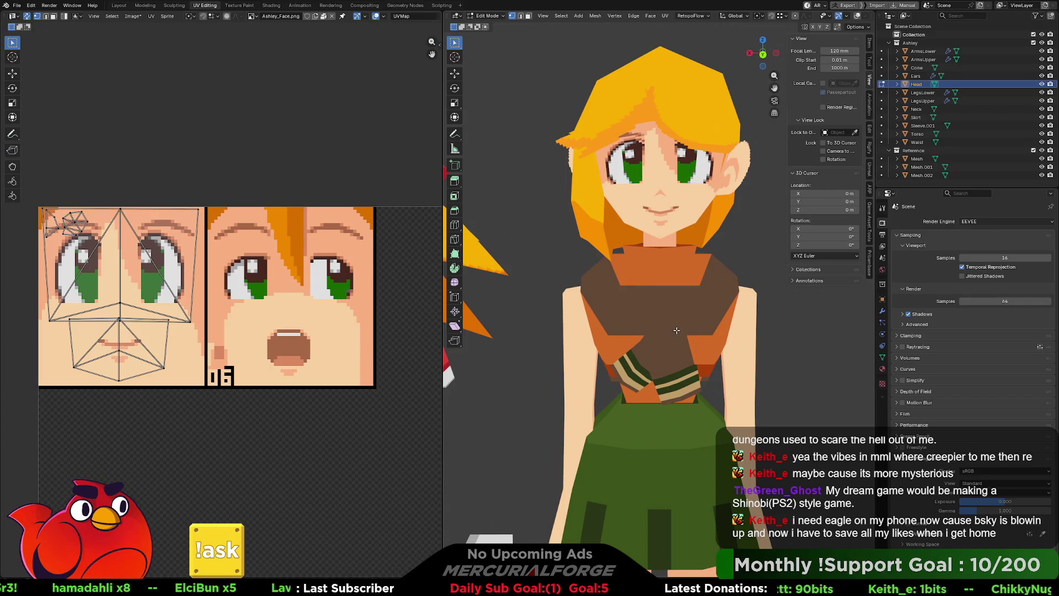
{"action": "left_click", "coordinate": [252, 16]}
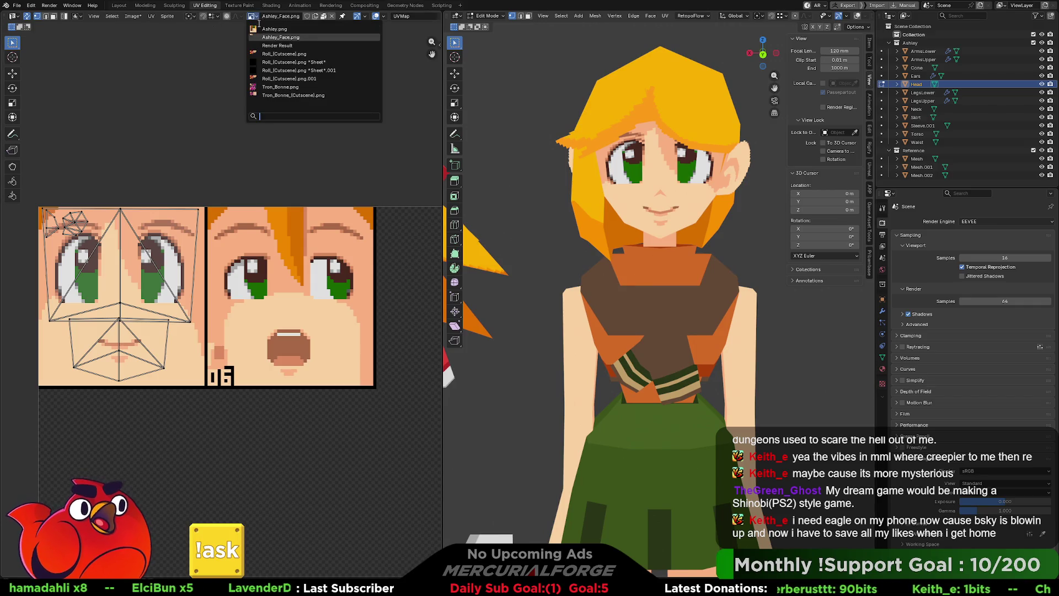
Show the Ashley.png body texture and make the Torso the active object outside mesh editing.
{"action": "left_click", "coordinate": [274, 37]}
{"action": "scroll", "coordinate": [304, 339], "scroll_direction": "down", "scroll_amount": 2}
{"action": "scroll", "coordinate": [304, 339], "scroll_direction": "down", "scroll_amount": 2}
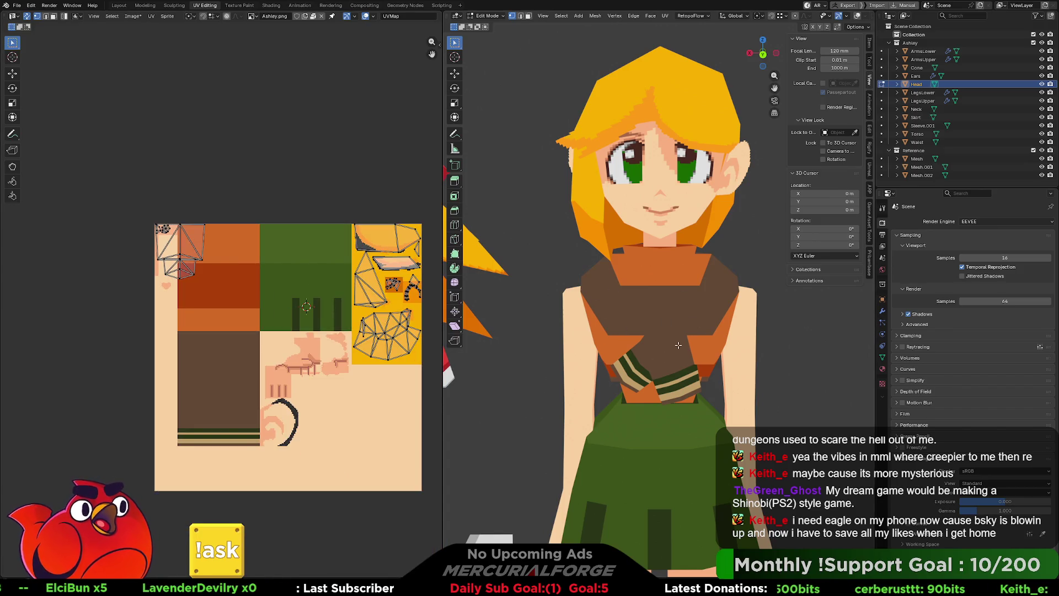
{"action": "mouse_move", "coordinate": [688, 287]}
{"action": "middle_mouse_down"}
{"action": "mouse_move", "coordinate": [657, 325]}
{"action": "mouse_move", "coordinate": [695, 314]}
{"action": "middle_mouse_up"}
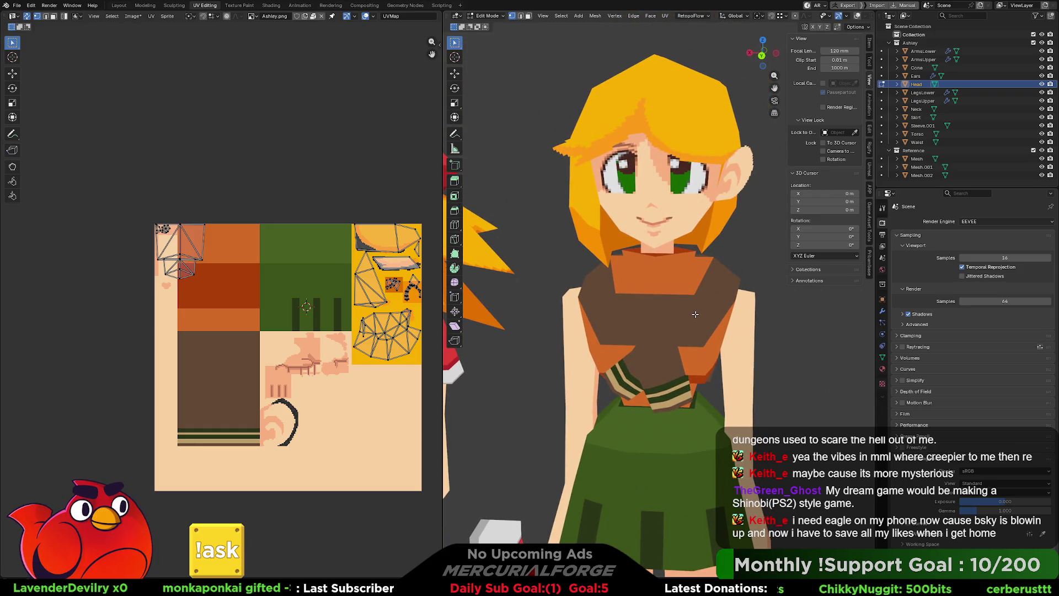
{"action": "key", "text": "Tab"}
{"action": "left_click", "coordinate": [697, 318]}
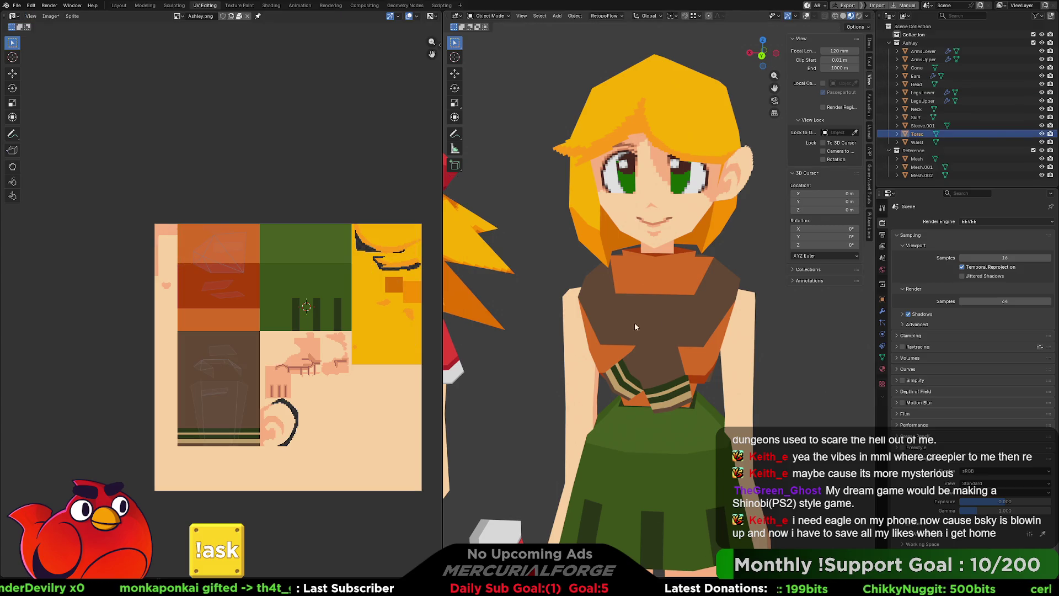
{"action": "scroll", "coordinate": [206, 378], "scroll_direction": "up", "scroll_amount": 1}
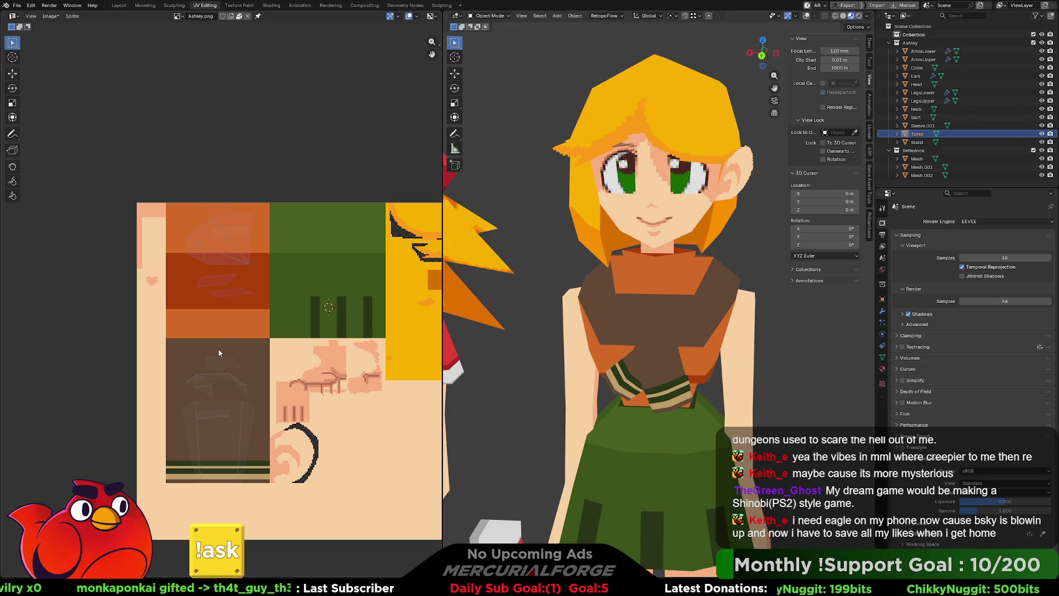
{"action": "scroll", "coordinate": [221, 331], "scroll_direction": "up", "scroll_amount": 1}
{"action": "scroll", "coordinate": [232, 273], "scroll_direction": "up", "scroll_amount": 1}
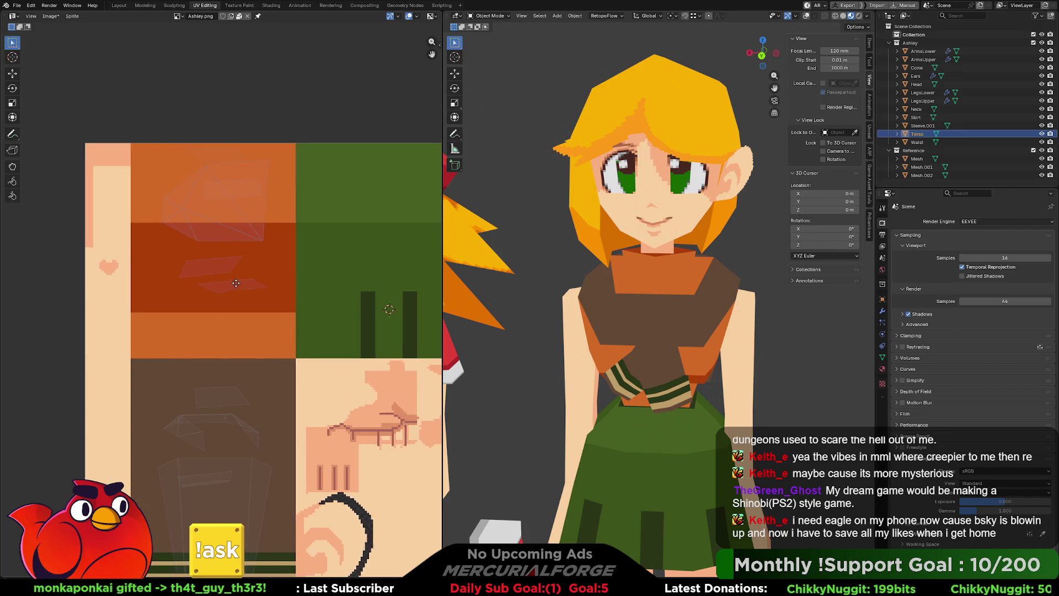
{"action": "middle_click_drag", "start_coordinate": [678, 323], "coordinate": [701, 305]}
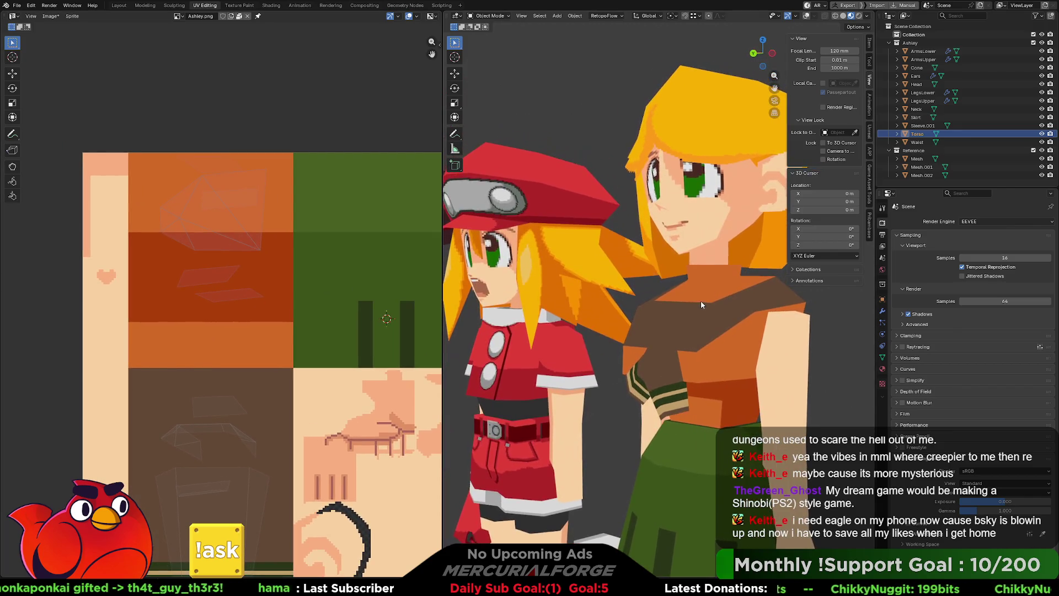
{"action": "scroll", "coordinate": [702, 301], "scroll_direction": "up", "scroll_amount": 1}
{"action": "scroll", "coordinate": [687, 302], "scroll_direction": "up", "scroll_amount": 1}
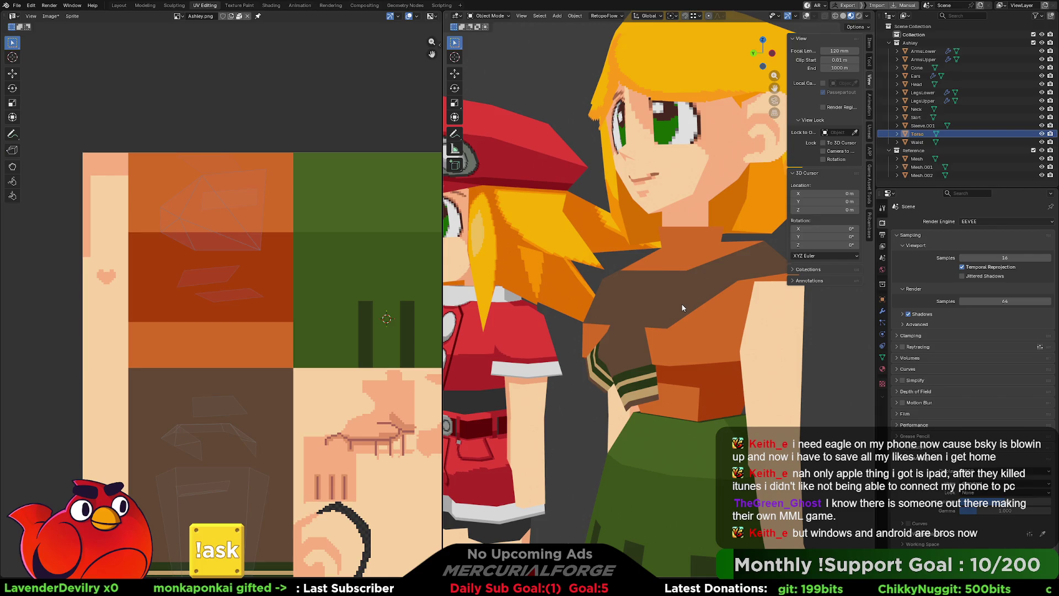
{"action": "mouse_move", "coordinate": [724, 320]}
{"action": "middle_mouse_down"}
{"action": "mouse_move", "coordinate": [640, 338]}
{"action": "mouse_move", "coordinate": [695, 325]}
{"action": "mouse_move", "coordinate": [618, 326]}
{"action": "mouse_move", "coordinate": [683, 323]}
{"action": "middle_mouse_up"}
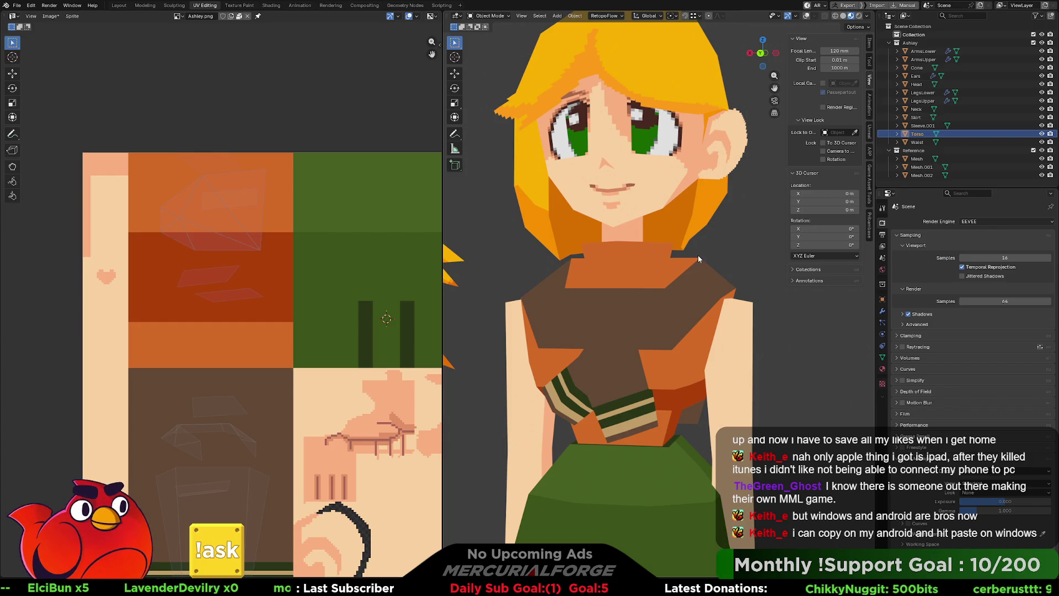
{"action": "mouse_move", "coordinate": [714, 287]}
{"action": "middle_mouse_down"}
{"action": "mouse_move", "coordinate": [640, 310]}
{"action": "mouse_move", "coordinate": [706, 294]}
{"action": "mouse_move", "coordinate": [666, 294]}
{"action": "mouse_move", "coordinate": [660, 317]}
{"action": "mouse_move", "coordinate": [642, 324]}
{"action": "mouse_move", "coordinate": [688, 284]}
{"action": "middle_mouse_up"}
{"action": "scroll", "coordinate": [643, 297], "scroll_direction": "up", "scroll_amount": 2}
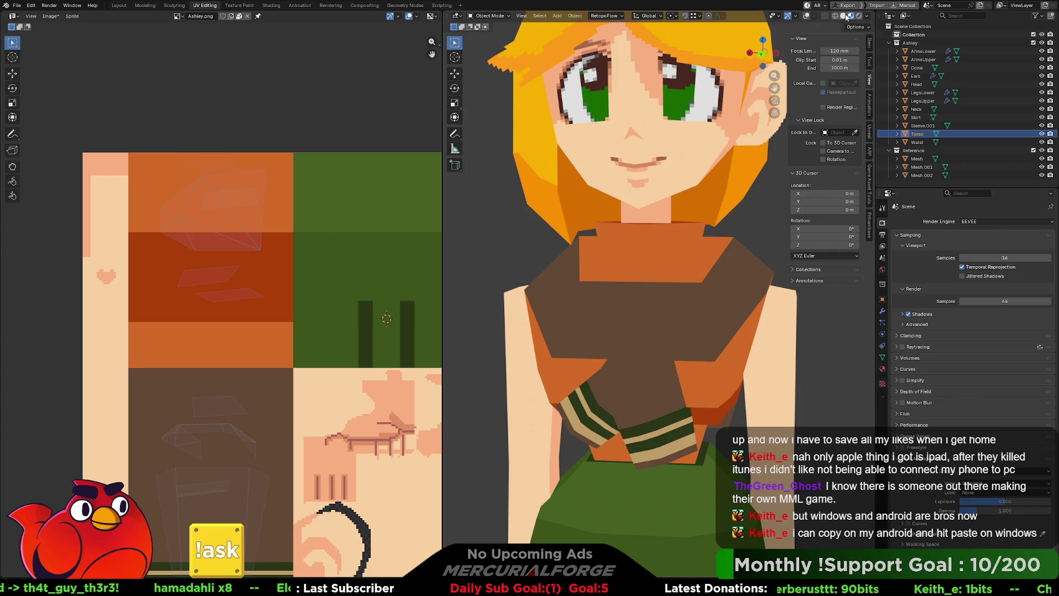
{"action": "left_click", "coordinate": [807, 18]}
Shift one chest face's UV onto the orange shirt area and check the texture without overlays.
{"action": "key", "text": "Tab"}
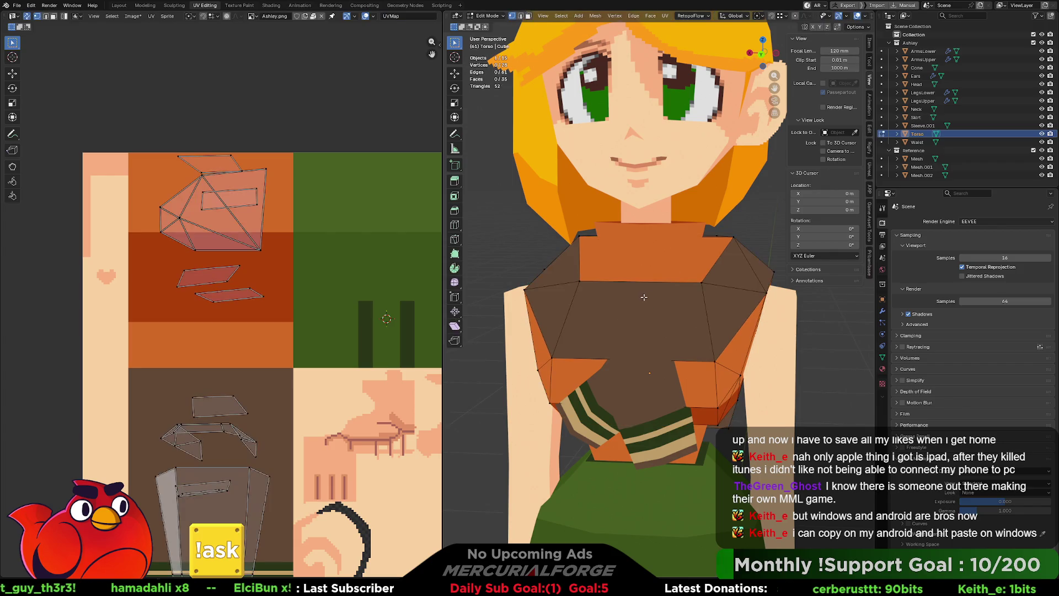
{"action": "mouse_move", "coordinate": [662, 272]}
{"action": "middle_mouse_down"}
{"action": "mouse_move", "coordinate": [681, 280]}
{"action": "mouse_move", "coordinate": [668, 279]}
{"action": "middle_mouse_up"}
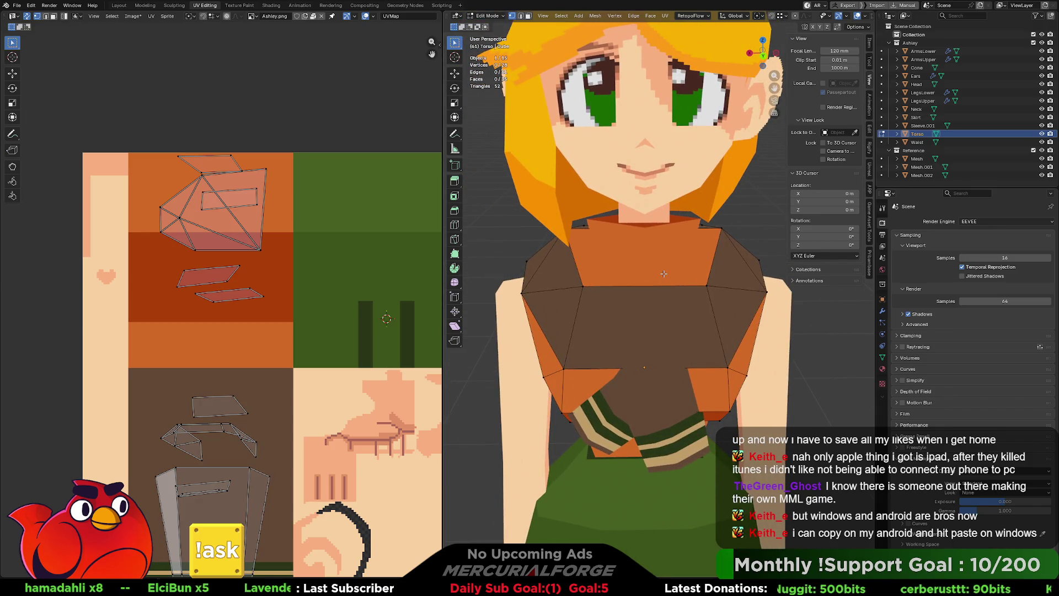
{"action": "left_click", "coordinate": [663, 274]}
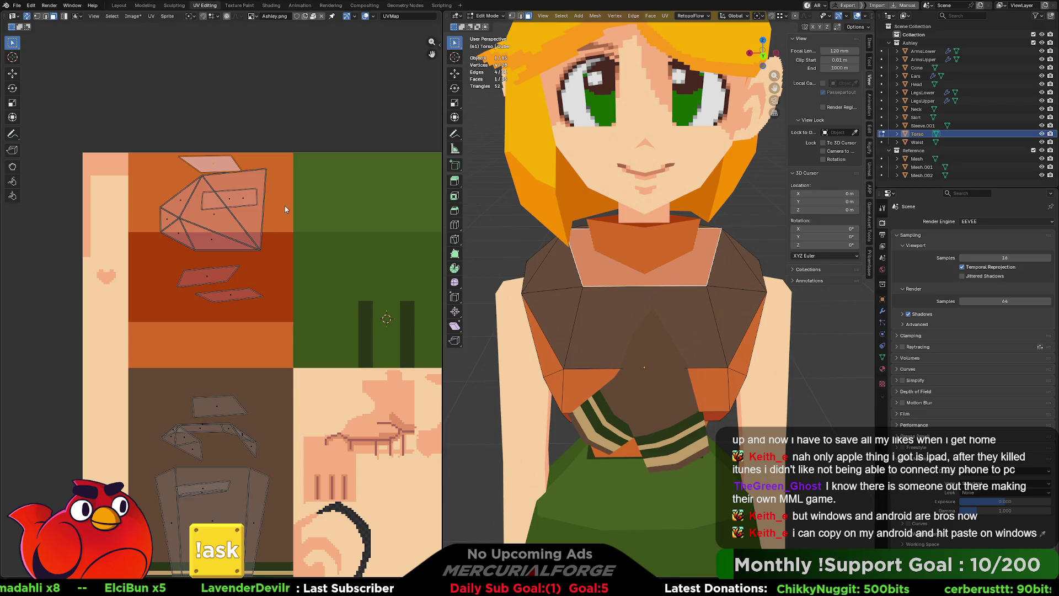
{"action": "key", "text": "g"}
{"action": "left_click", "coordinate": [331, 310]}
{"action": "left_click", "coordinate": [765, 228]}
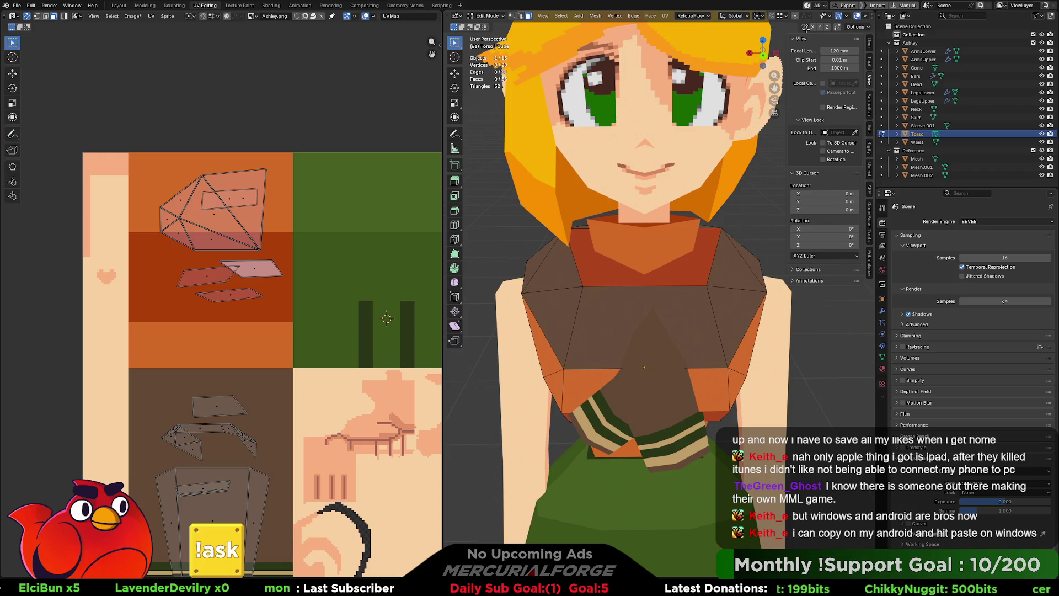
{"action": "left_click", "coordinate": [858, 19]}
{"action": "scroll", "coordinate": [651, 248], "scroll_direction": "down", "scroll_amount": 5}
{"action": "mouse_move", "coordinate": [686, 280]}
{"action": "middle_mouse_down"}
{"action": "mouse_move", "coordinate": [646, 281]}
{"action": "mouse_move", "coordinate": [718, 278]}
{"action": "middle_mouse_up"}
{"action": "scroll", "coordinate": [698, 266], "scroll_direction": "up", "scroll_amount": 4}
{"action": "scroll", "coordinate": [700, 260], "scroll_direction": "up", "scroll_amount": 2}
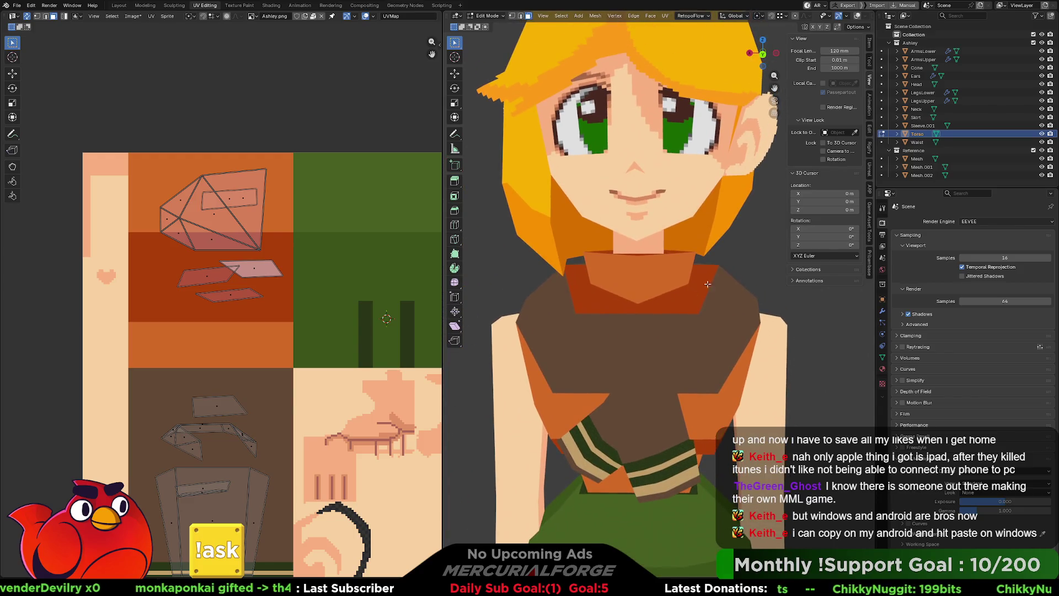
Select the collar, shoulder and chest faces of the front torso for remapping.
{"action": "left_click", "coordinate": [717, 278]}
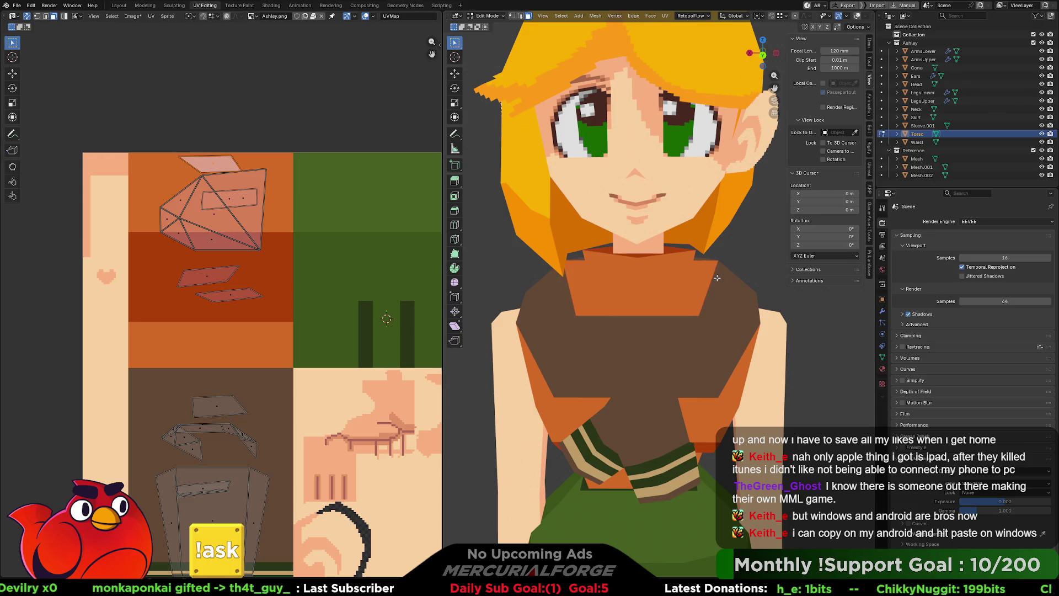
{"action": "left_click", "coordinate": [710, 301]}
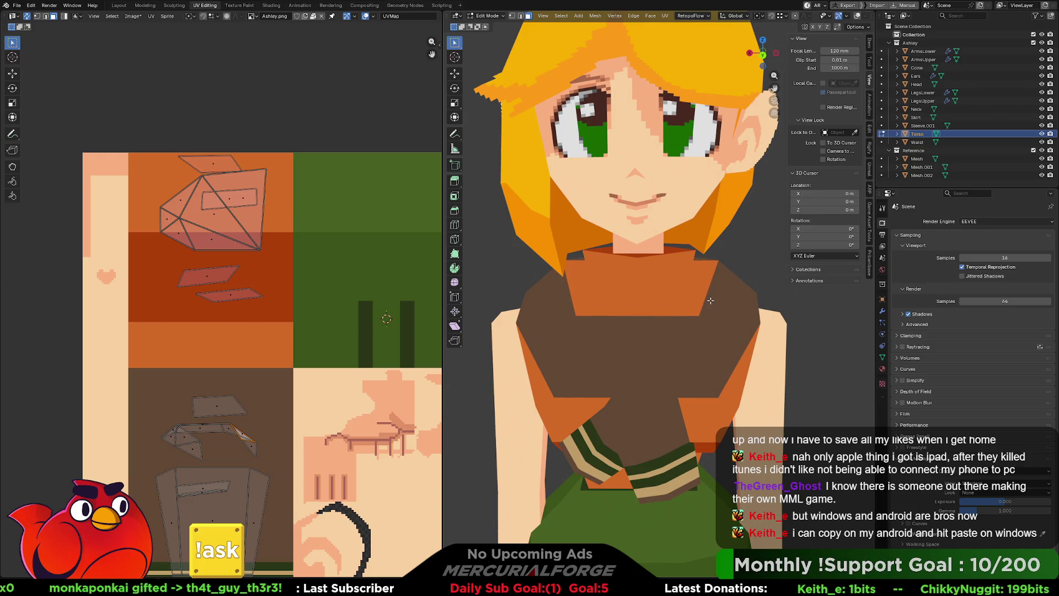
{"action": "left_click", "coordinate": [838, 15]}
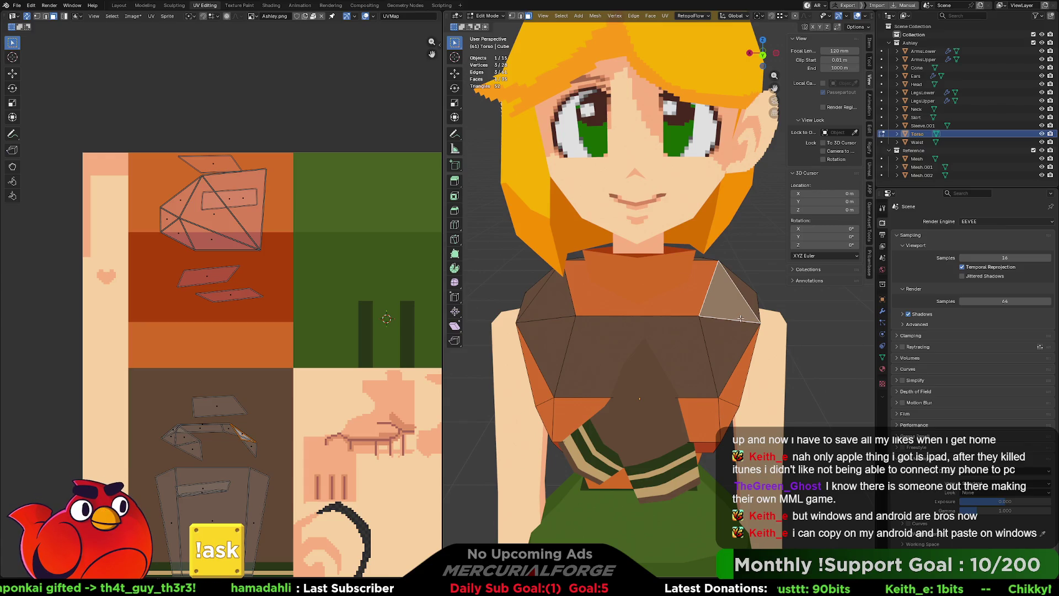
{"action": "middle_click_drag", "start_coordinate": [723, 319], "coordinate": [704, 332]}
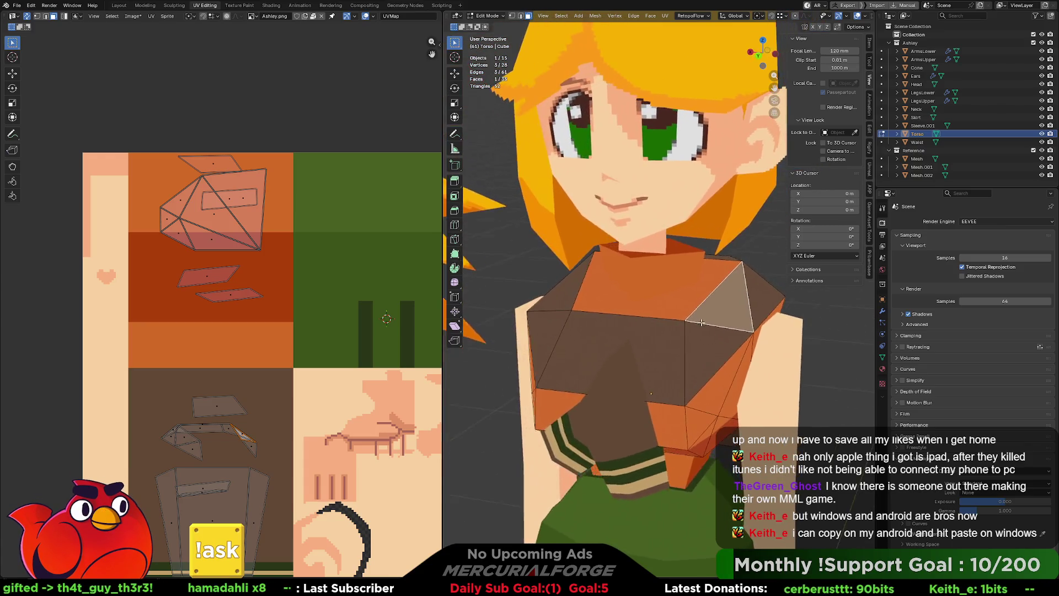
{"action": "left_click", "coordinate": [710, 346], "text": "shift"}
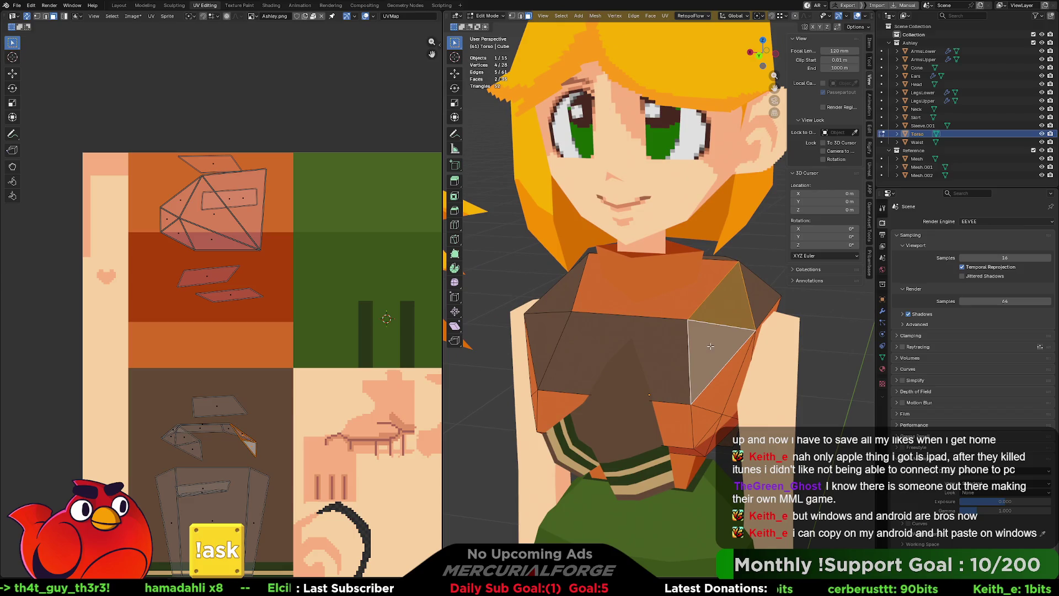
{"action": "left_click", "coordinate": [663, 351], "text": "shift"}
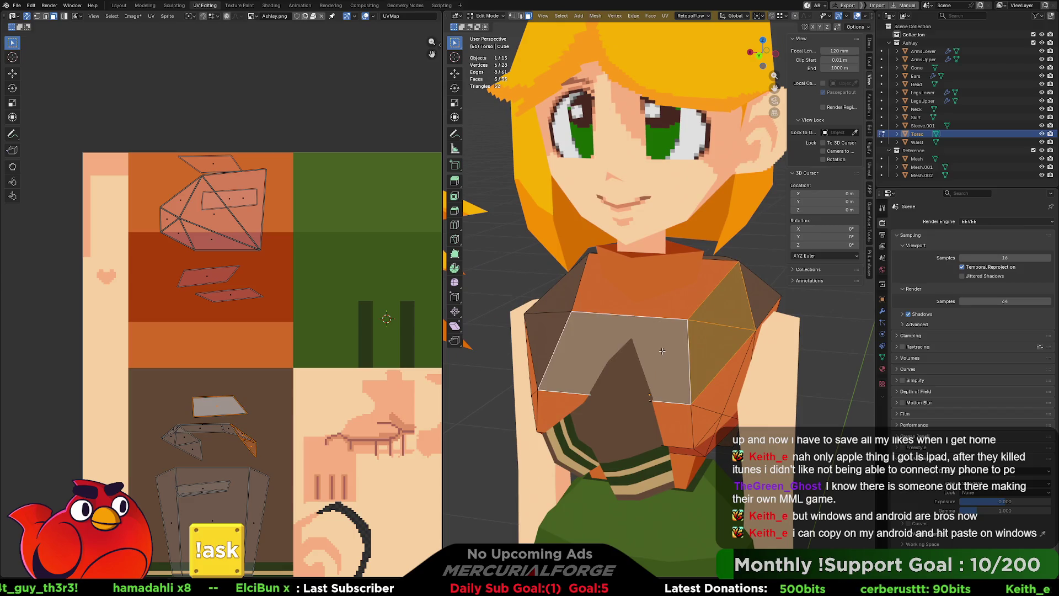
{"action": "left_click", "coordinate": [542, 332], "text": "shift"}
{"action": "left_click", "coordinate": [561, 286], "text": "shift"}
{"action": "left_click", "coordinate": [631, 303], "text": "shift"}
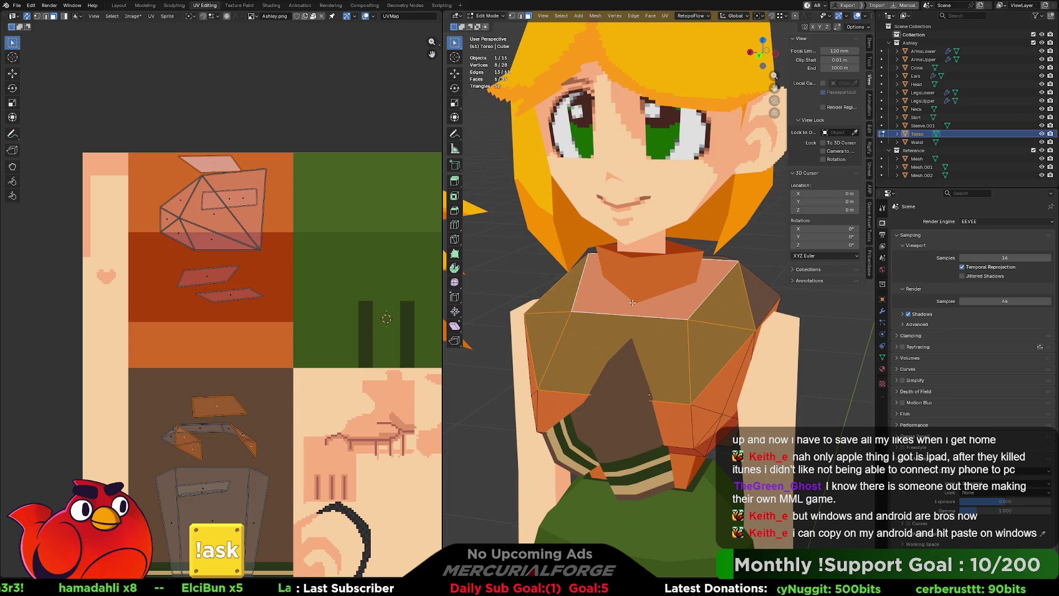
{"action": "mouse_move", "coordinate": [629, 309]}
{"action": "middle_mouse_down"}
{"action": "mouse_move", "coordinate": [680, 349]}
{"action": "mouse_move", "coordinate": [617, 350]}
{"action": "mouse_move", "coordinate": [607, 363]}
{"action": "mouse_move", "coordinate": [630, 378]}
{"action": "mouse_move", "coordinate": [609, 377]}
{"action": "middle_mouse_up"}
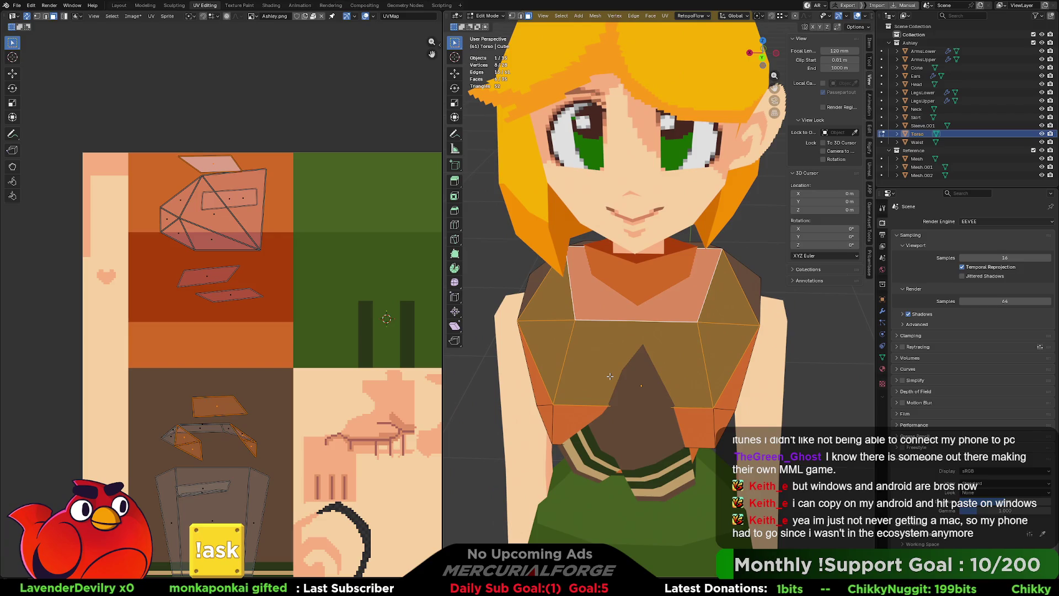
Project the front torso faces' UVs from view and reshape the island with the UV tools.
{"action": "middle_click_drag", "start_coordinate": [606, 373], "coordinate": [619, 370]}
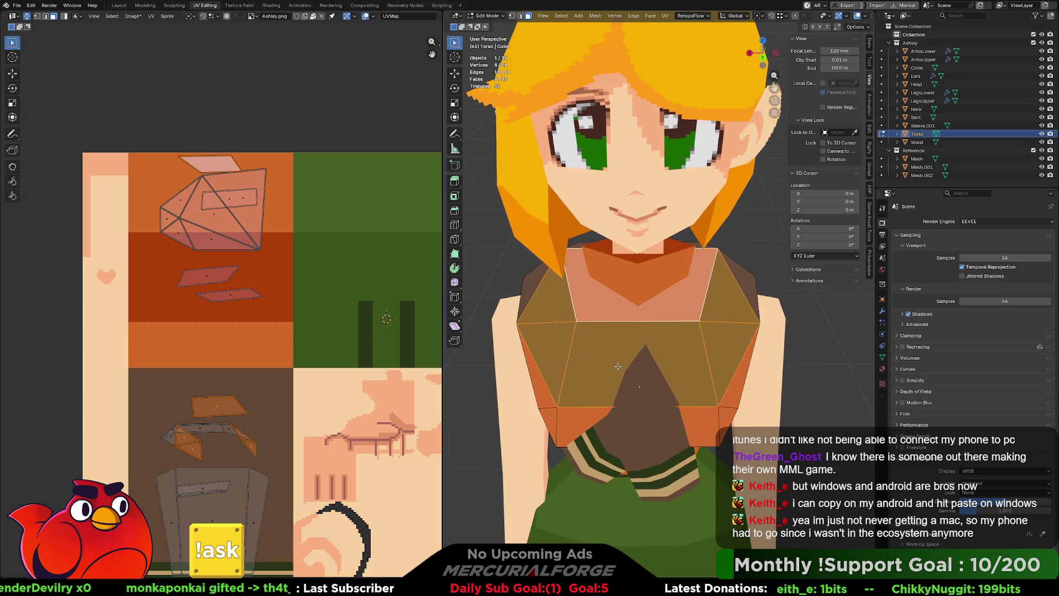
{"action": "key", "text": "u"}
{"action": "left_click", "coordinate": [618, 368]}
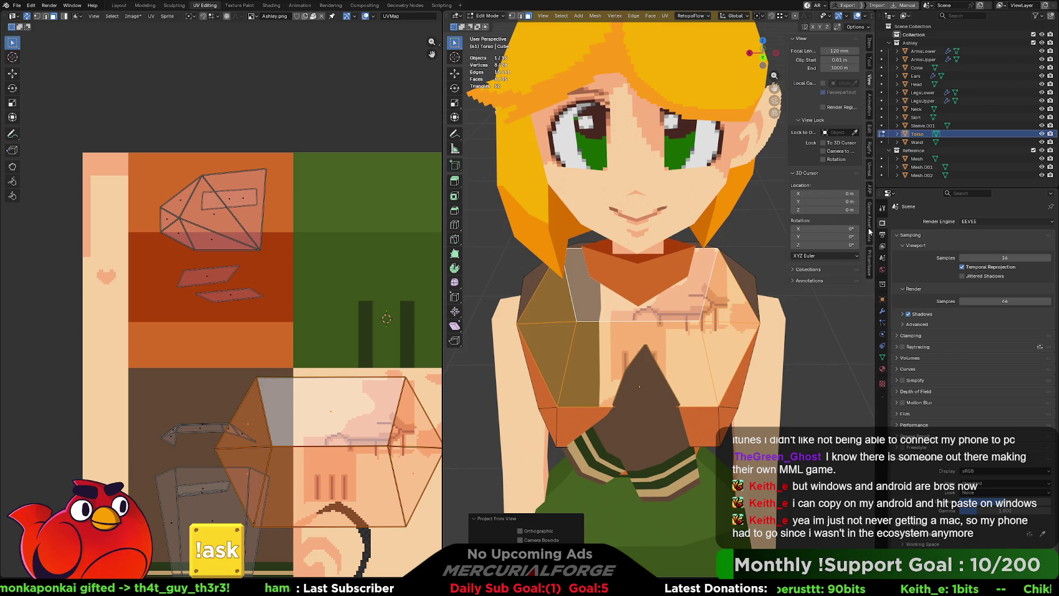
{"action": "key", "text": "n"}
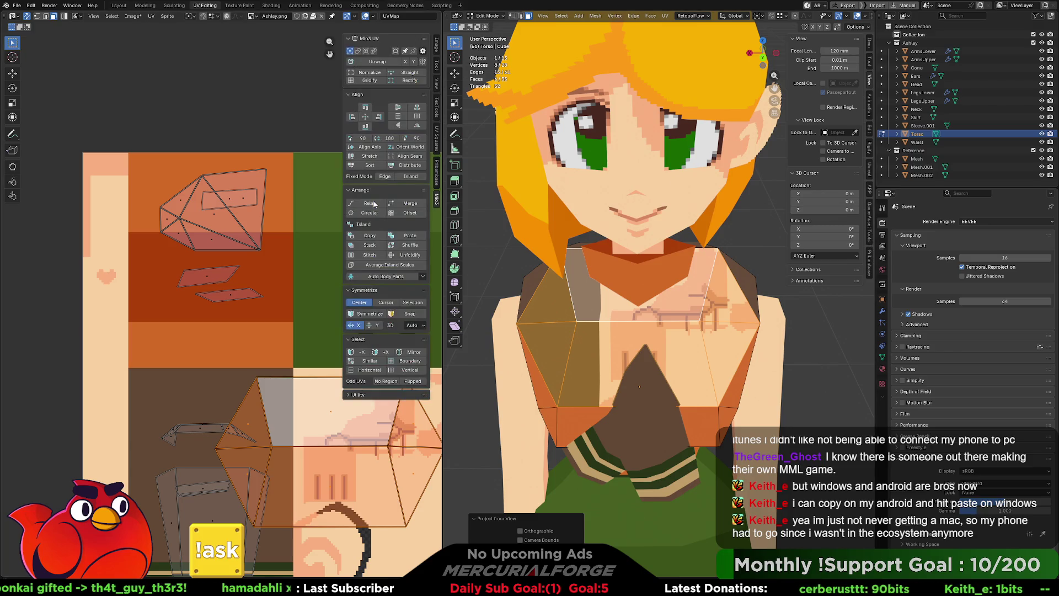
{"action": "left_click", "coordinate": [380, 72]}
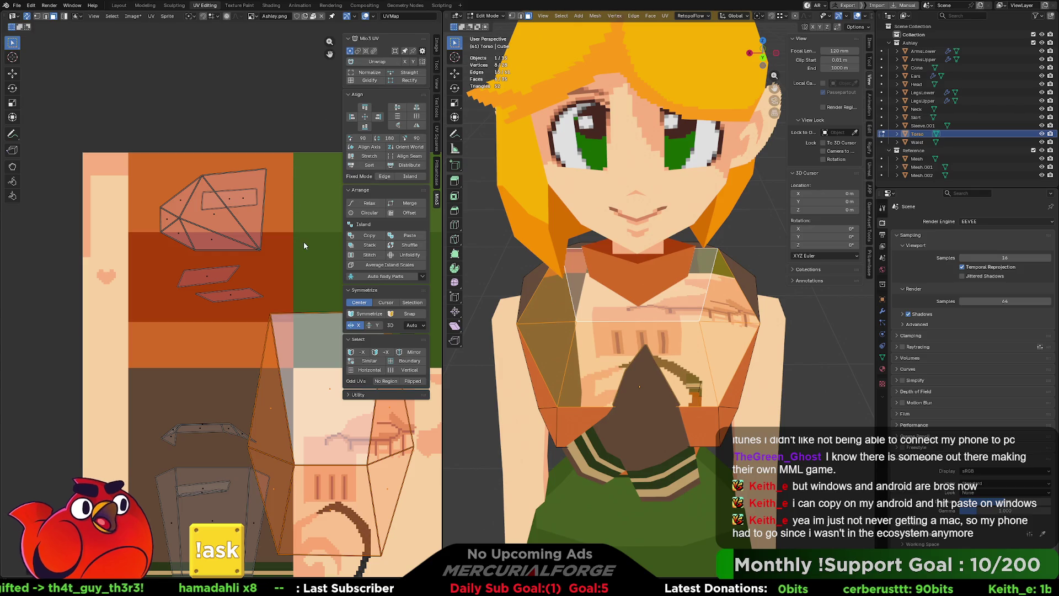
{"action": "key", "text": "n"}
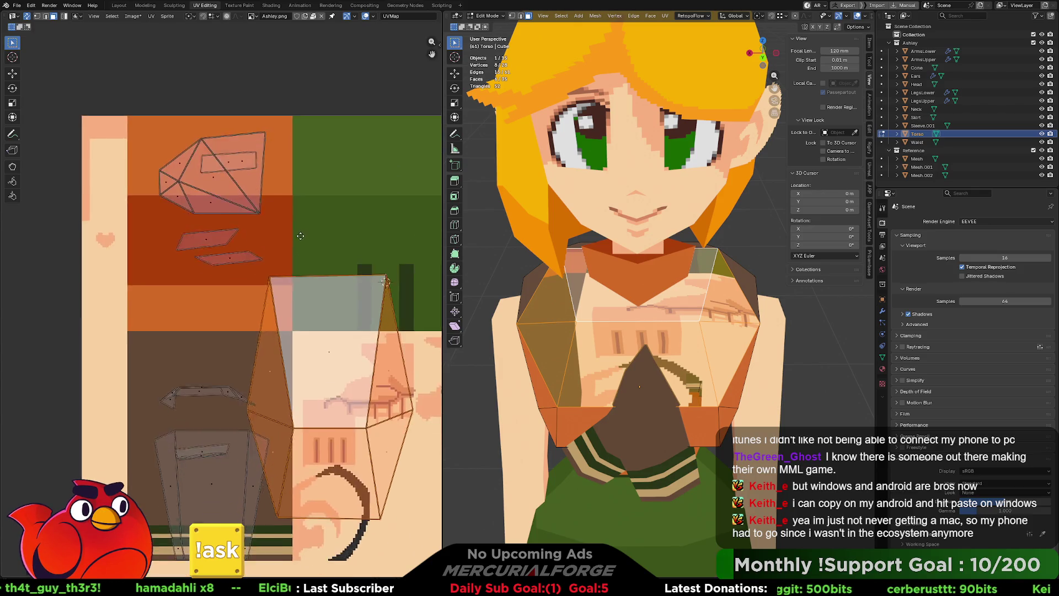
{"action": "middle_click_drag", "start_coordinate": [304, 244], "coordinate": [278, 219]}
{"action": "scroll", "coordinate": [300, 289], "scroll_direction": "down", "scroll_amount": 1}
Shrink the torso UV island and place it on the brown shirt tile.
{"action": "key", "text": "s"}
{"action": "left_click", "coordinate": [336, 349]}
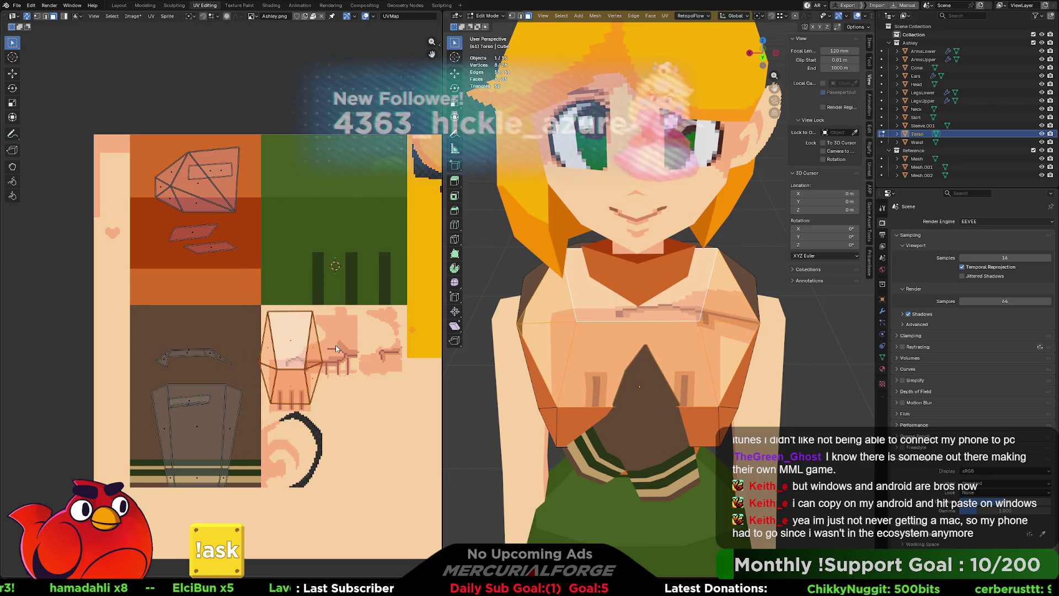
{"action": "key", "text": "g"}
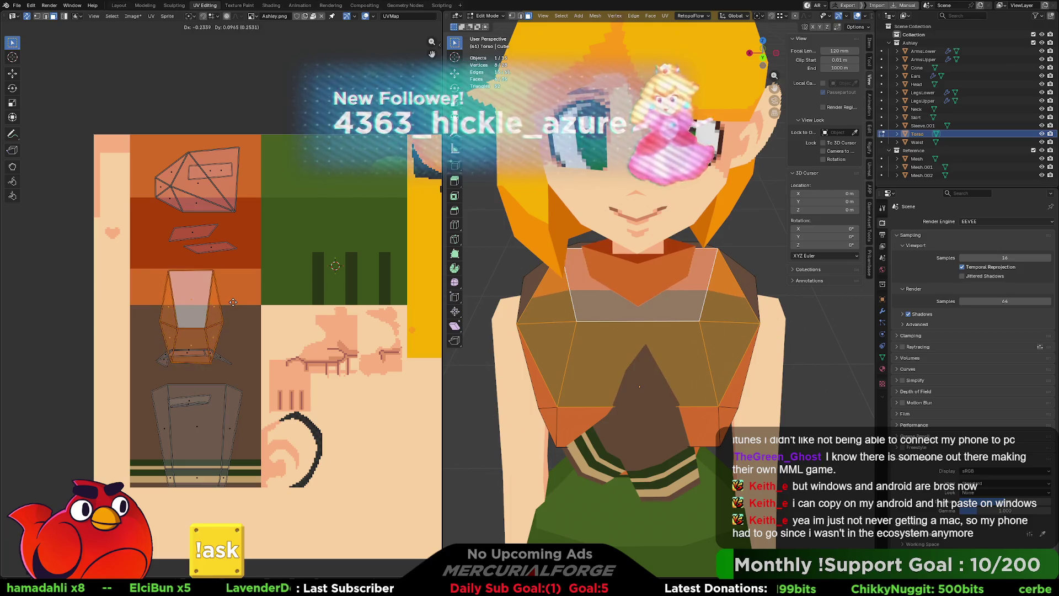
{"action": "left_click", "coordinate": [235, 308]}
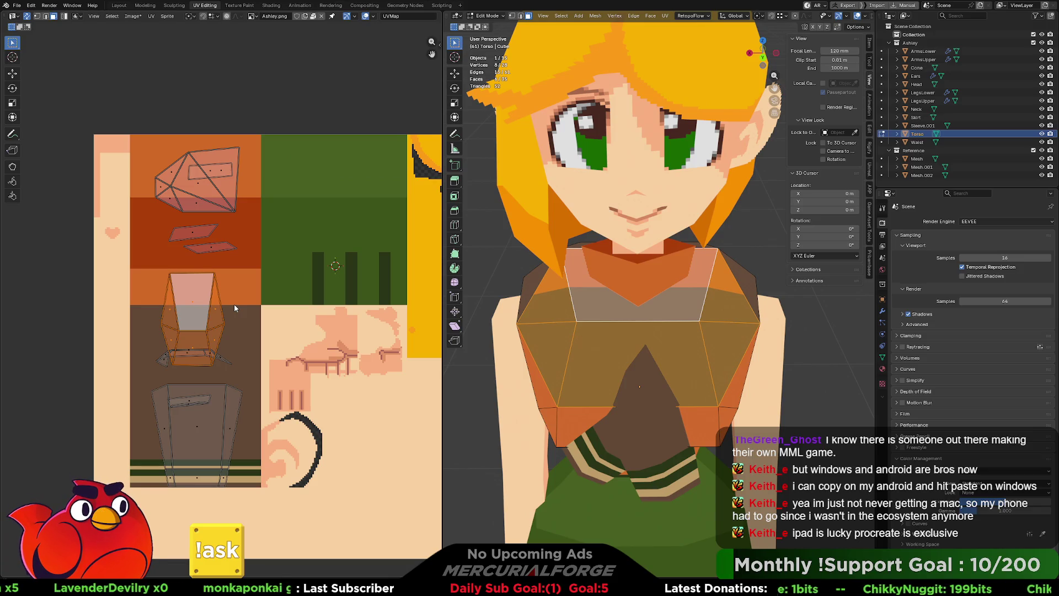
{"action": "scroll", "coordinate": [234, 304], "scroll_direction": "up", "scroll_amount": 1}
{"action": "middle_click_drag", "start_coordinate": [234, 305], "coordinate": [263, 312]}
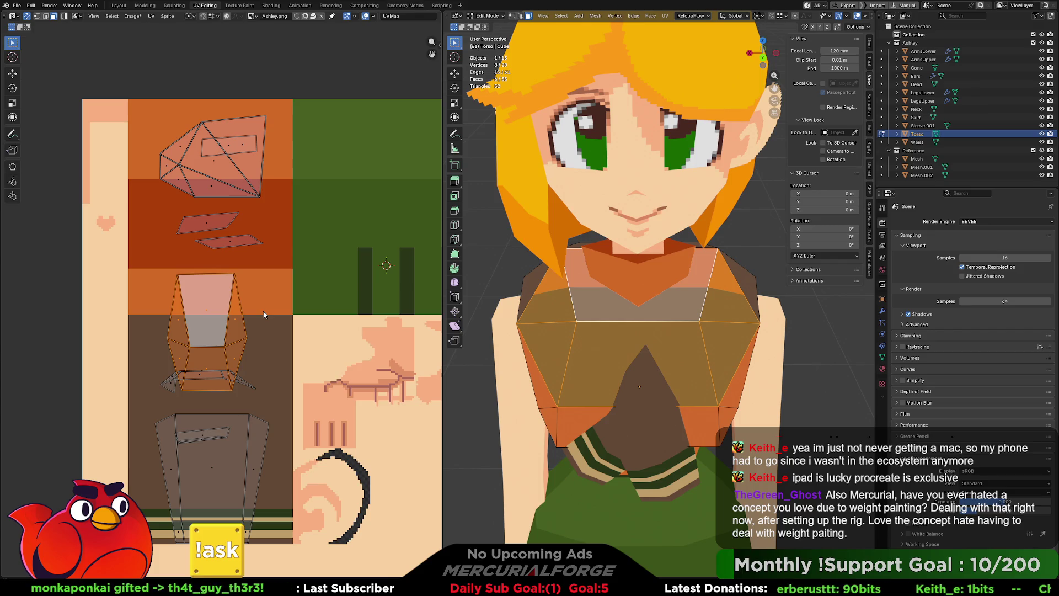
Rotate and widen the island along X so it spans the orange neckline of the shirt tile.
{"action": "key", "text": "g"}
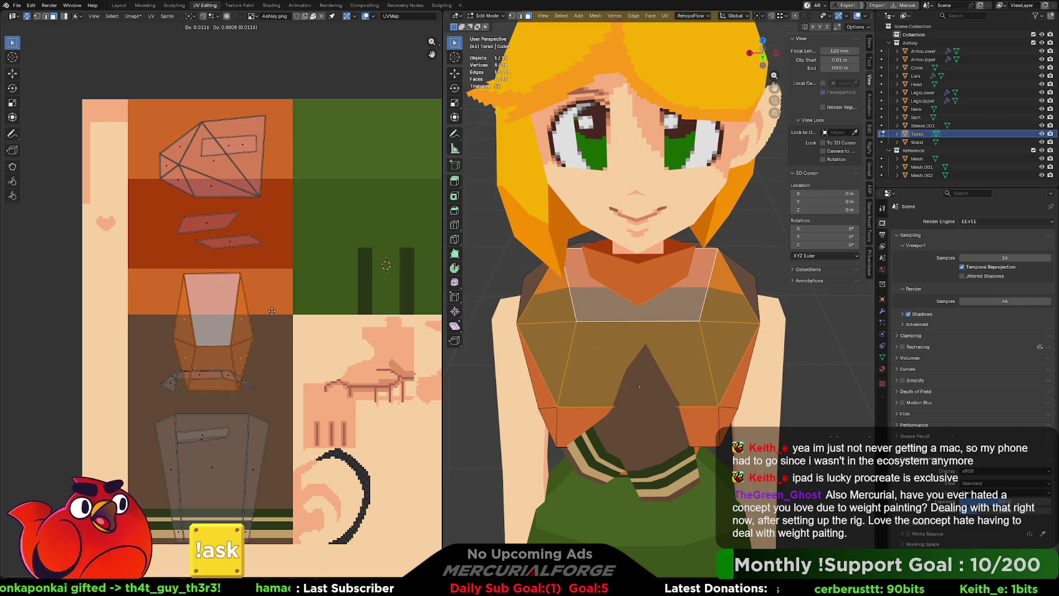
{"action": "key", "text": "r"}
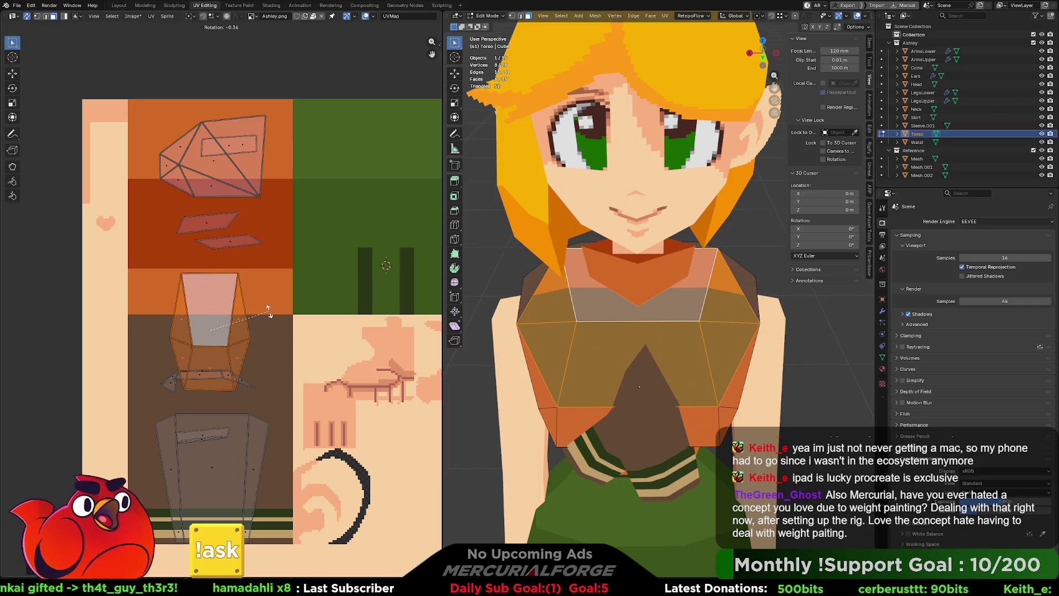
{"action": "key", "text": "g"}
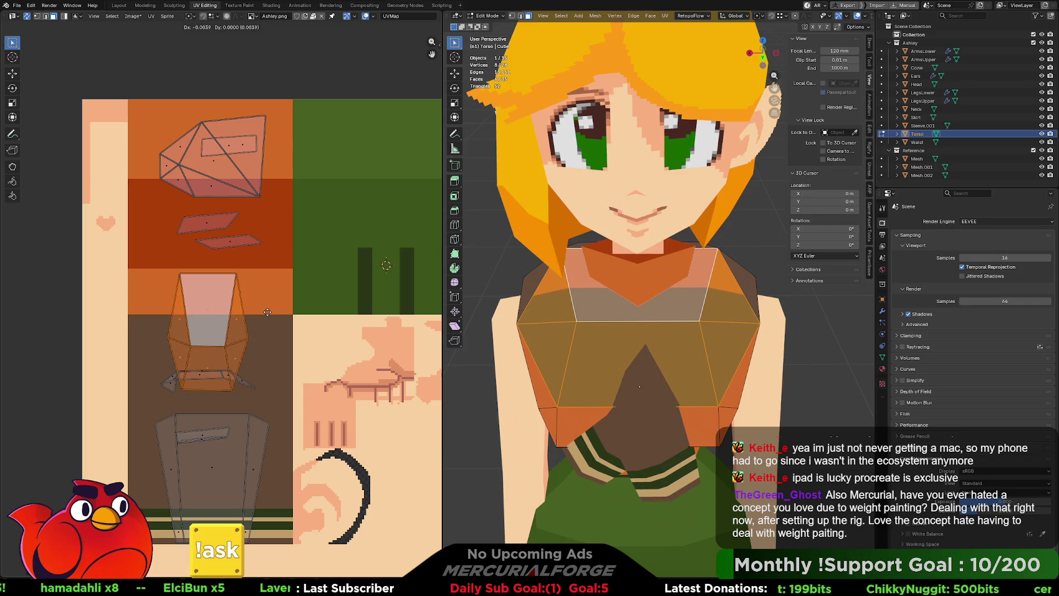
{"action": "key", "text": "r"}
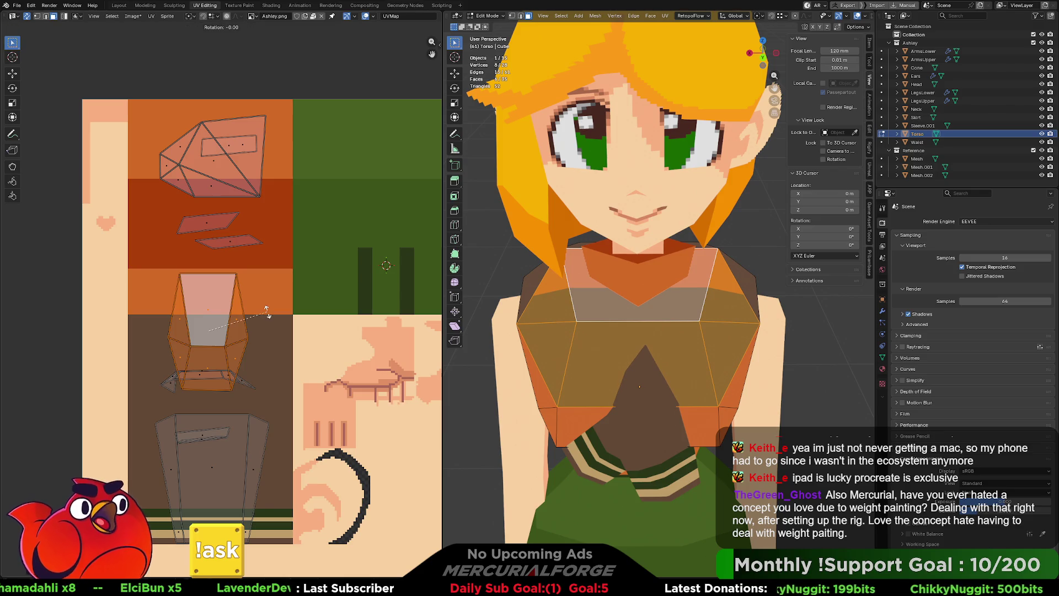
{"action": "key", "text": "s"}
{"action": "key", "text": "x"}
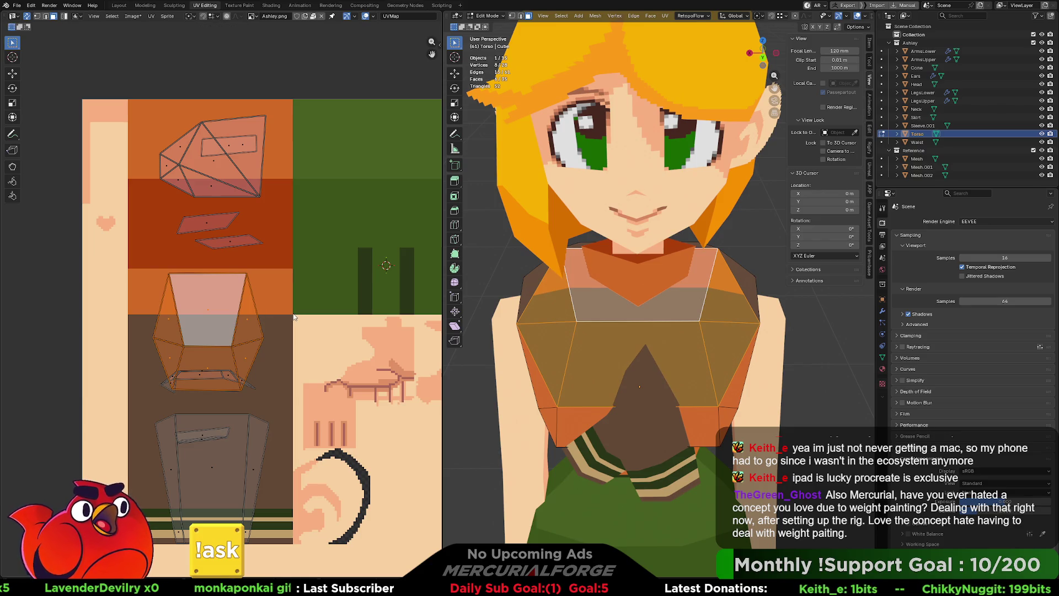
{"action": "left_click", "coordinate": [291, 313]}
{"action": "key", "text": "g"}
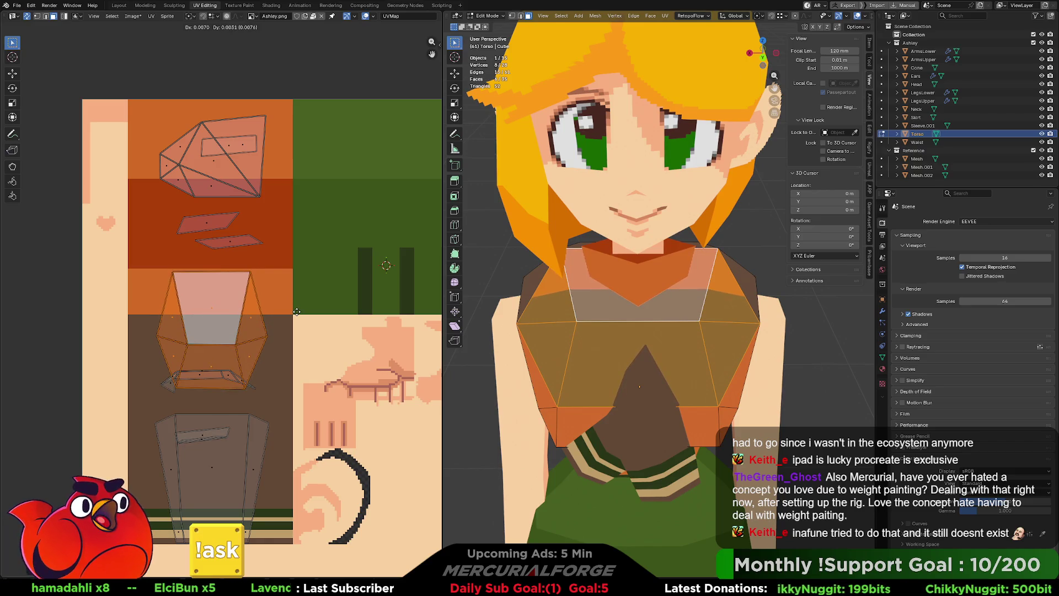
{"action": "left_click", "coordinate": [296, 312]}
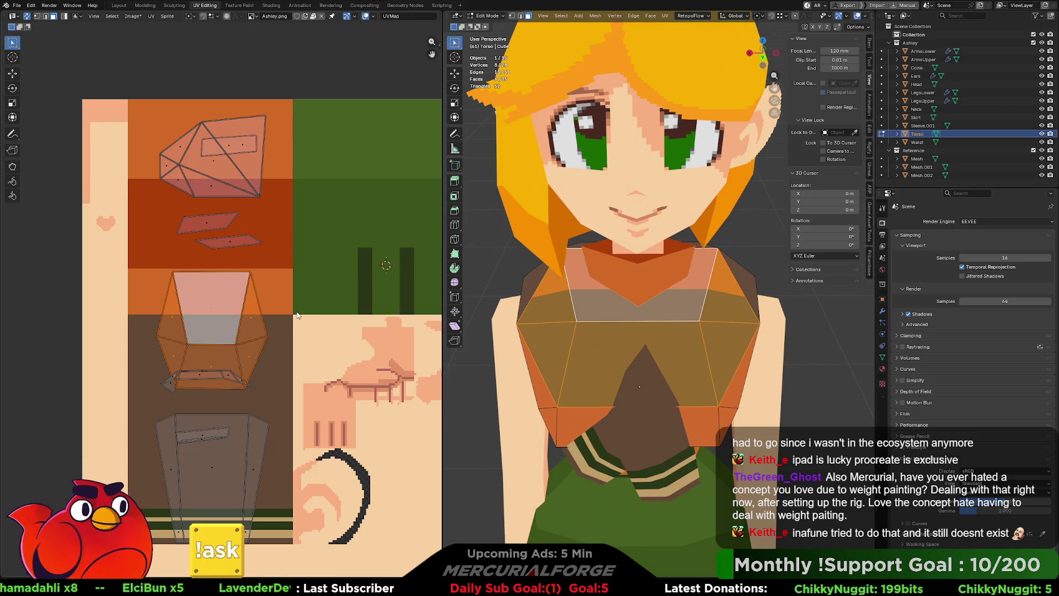
{"action": "left_click", "coordinate": [229, 376]}
{"action": "key", "text": "l"}
{"action": "key", "text": "g"}
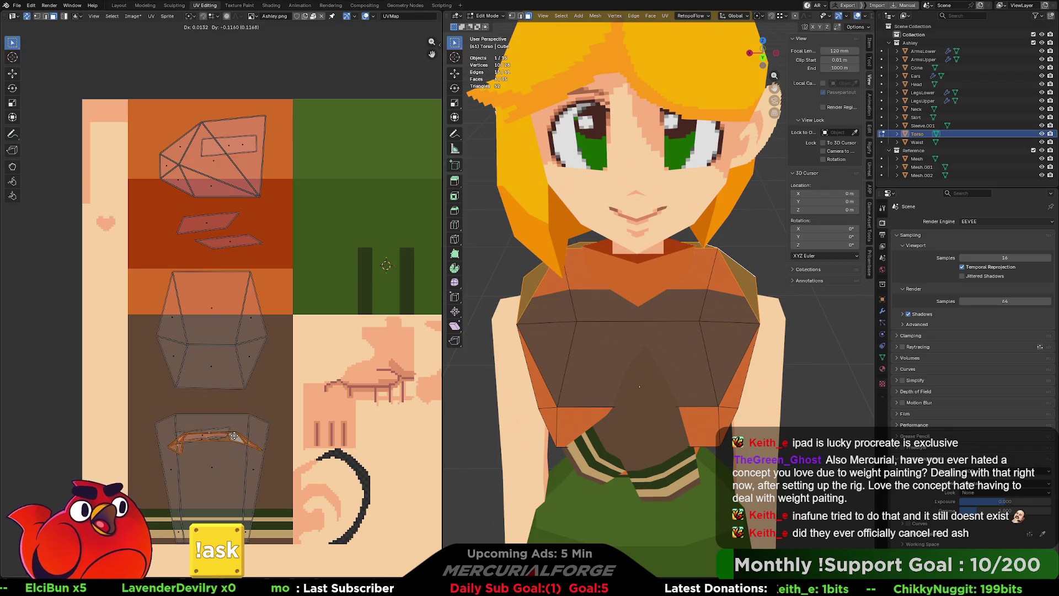
{"action": "left_click", "coordinate": [234, 441]}
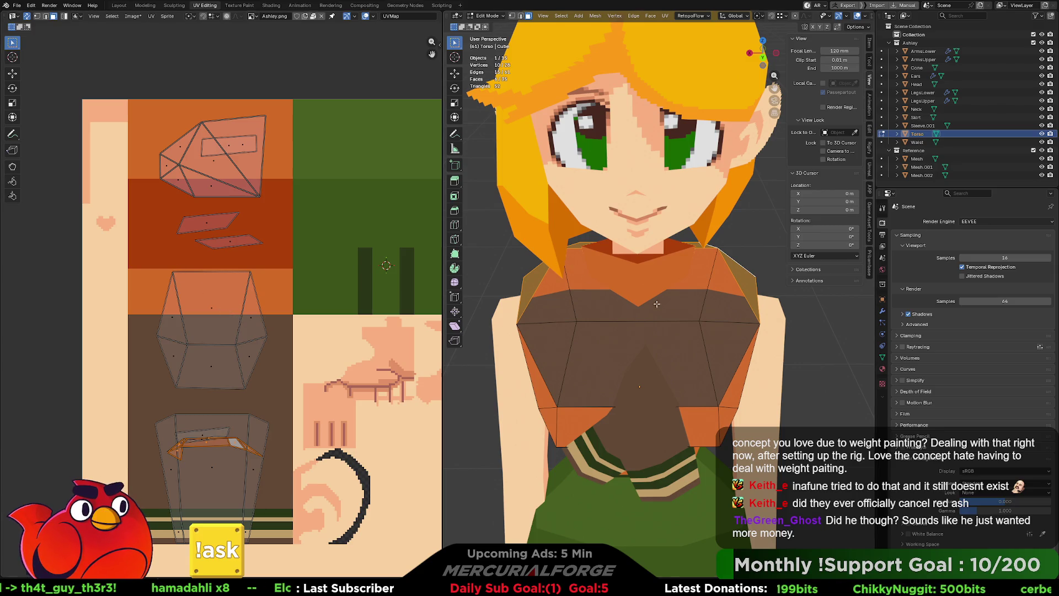
{"action": "mouse_move", "coordinate": [644, 301]}
{"action": "middle_mouse_down"}
{"action": "mouse_move", "coordinate": [564, 305]}
{"action": "mouse_move", "coordinate": [607, 303]}
{"action": "middle_mouse_up"}
{"action": "left_click", "coordinate": [819, 308]}
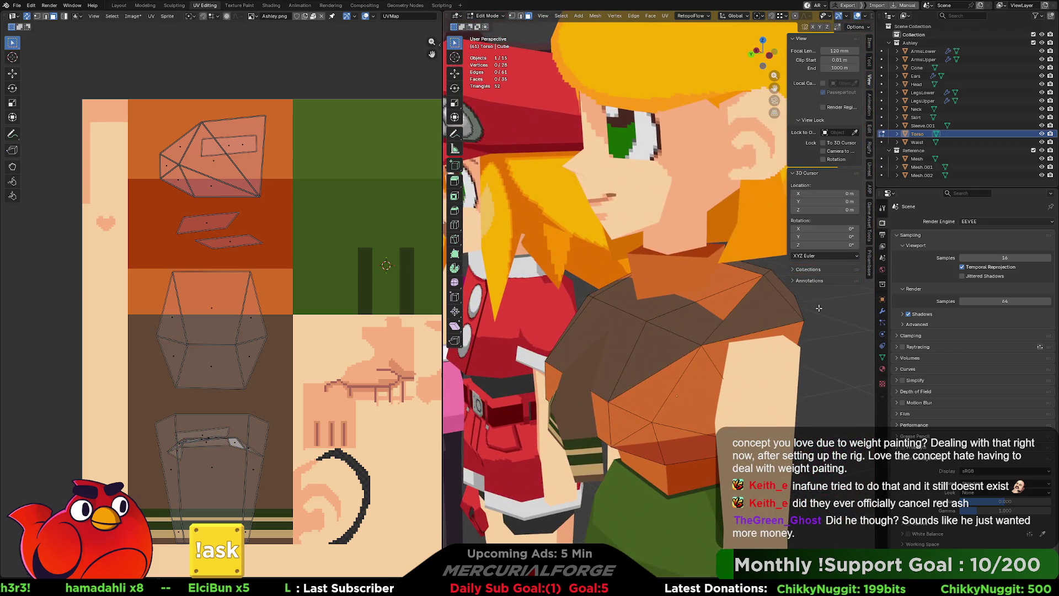
{"action": "mouse_move", "coordinate": [751, 308]}
{"action": "middle_mouse_down"}
{"action": "mouse_move", "coordinate": [709, 323]}
{"action": "mouse_move", "coordinate": [709, 337]}
{"action": "middle_mouse_up"}
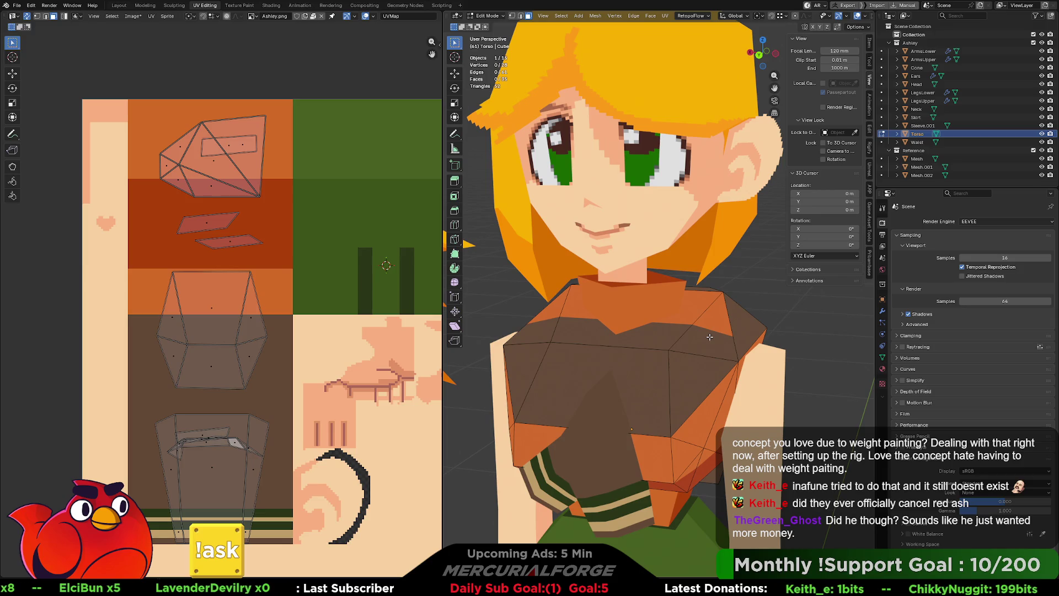
{"action": "middle_click_drag", "start_coordinate": [708, 335], "coordinate": [723, 334]}
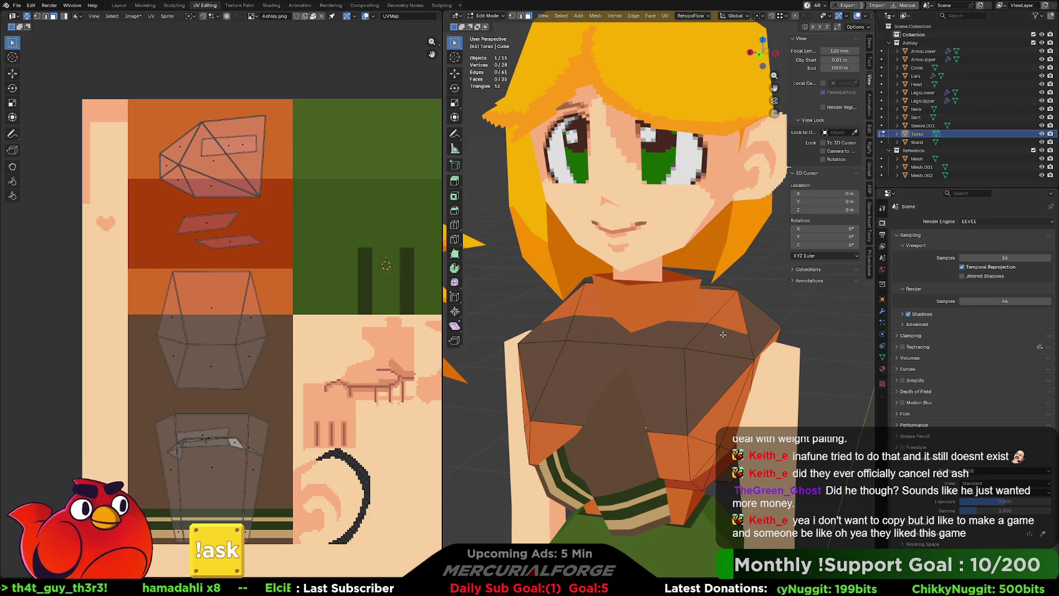
{"action": "scroll", "coordinate": [290, 282], "scroll_direction": "up", "scroll_amount": 1}
{"action": "scroll", "coordinate": [289, 282], "scroll_direction": "up", "scroll_amount": 1}
{"action": "scroll", "coordinate": [289, 284], "scroll_direction": "up", "scroll_amount": 2}
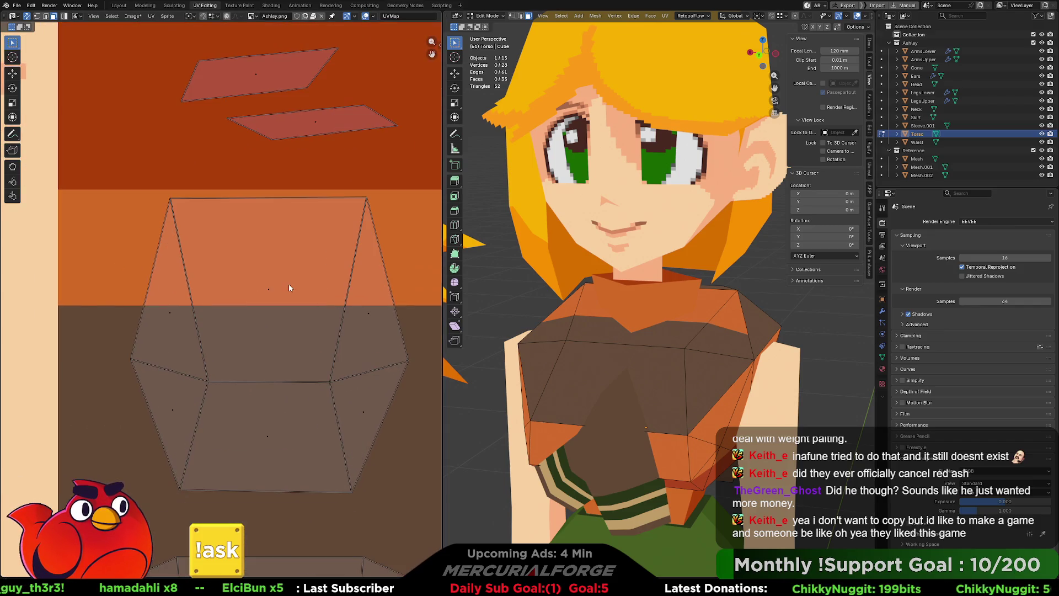
{"action": "scroll", "coordinate": [307, 279], "scroll_direction": "down", "scroll_amount": 1, "text": "ctrl"}
Pull the island's top-left and top-right corners outward over the shirt area.
{"action": "left_click_drag", "start_coordinate": [356, 197], "coordinate": [134, 204]}
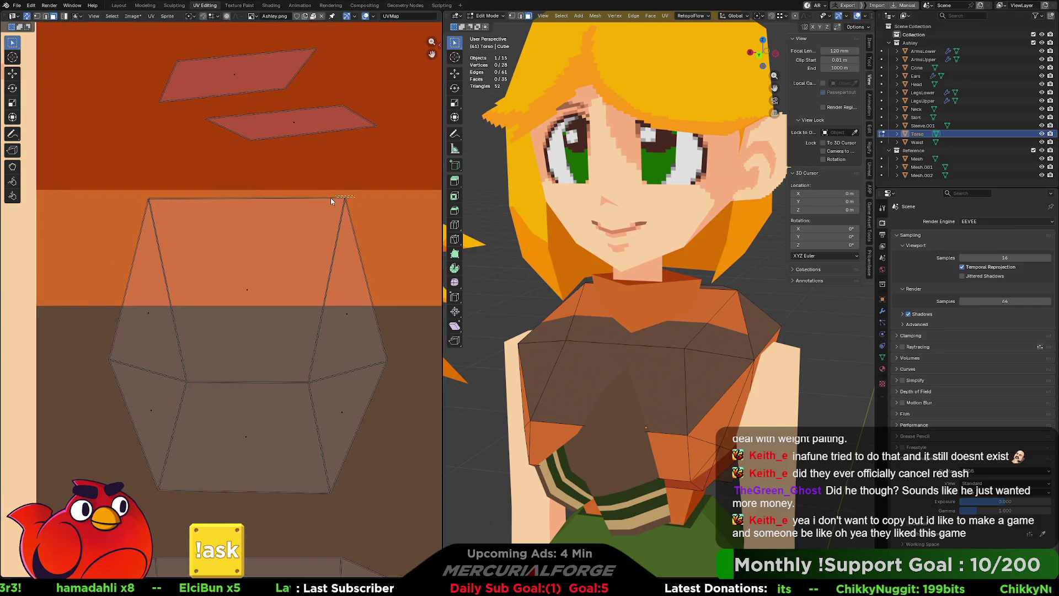
{"action": "left_click", "coordinate": [189, 216]}
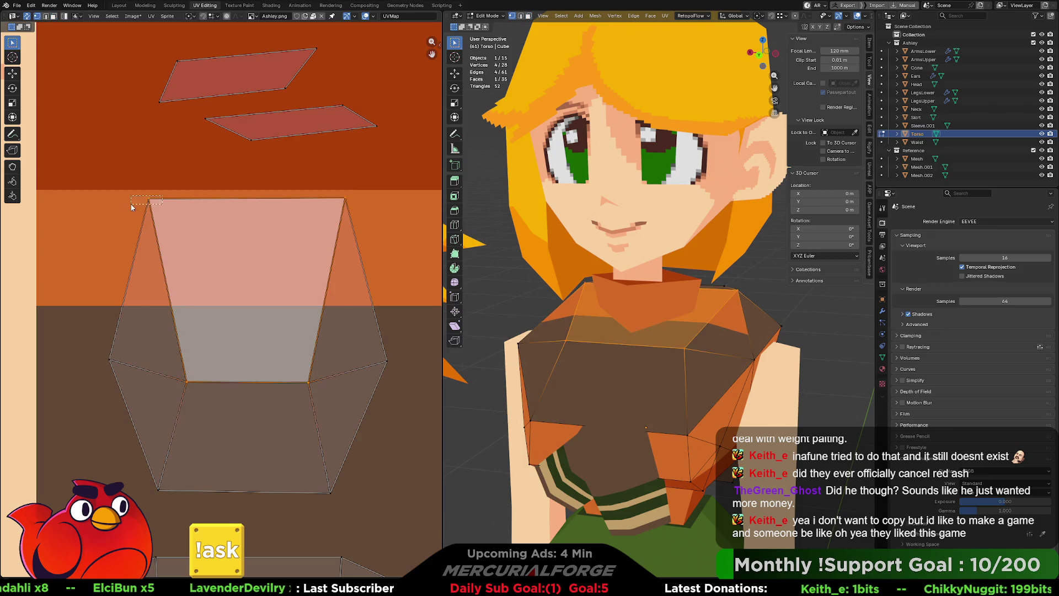
{"action": "left_click", "coordinate": [162, 196]}
{"action": "left_click_drag", "start_coordinate": [149, 200], "coordinate": [110, 196]}
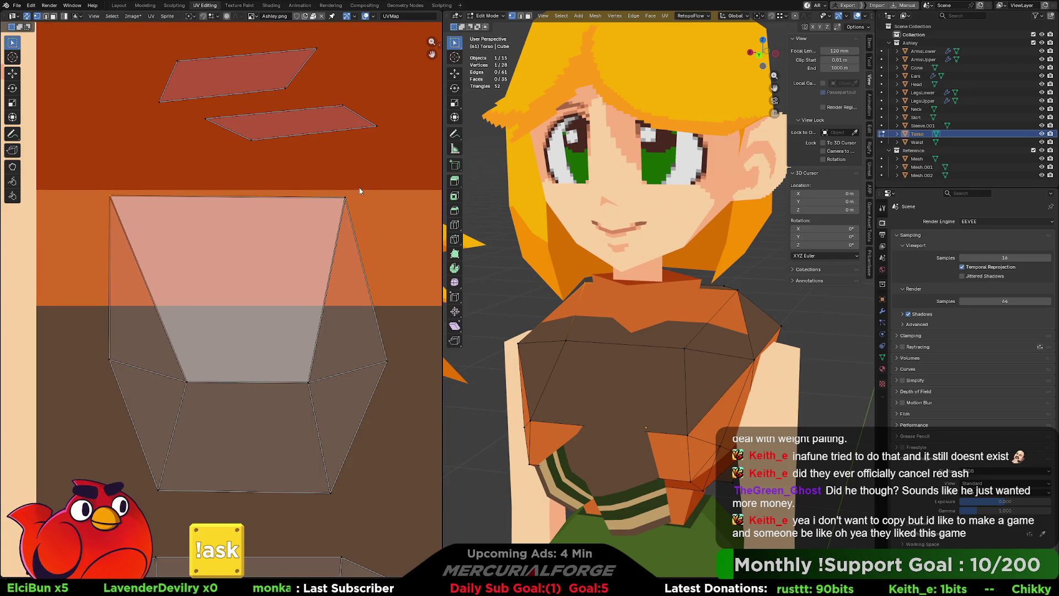
{"action": "left_click_drag", "start_coordinate": [339, 199], "coordinate": [398, 197]}
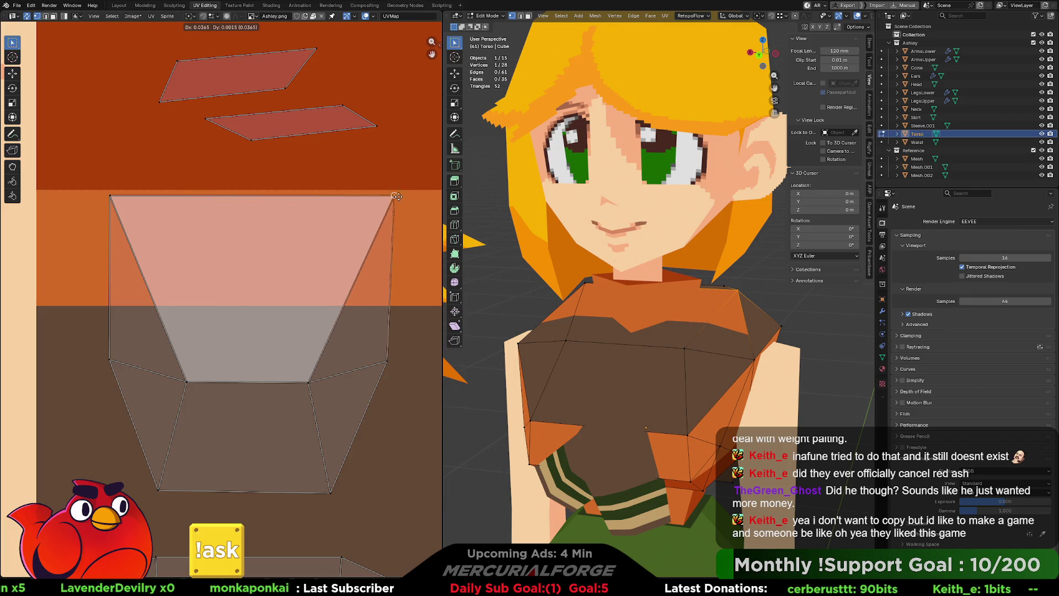
{"action": "left_click", "coordinate": [398, 196]}
Move the lower-row and bottom corner vertices into place over the brown shirt band.
{"action": "left_click", "coordinate": [386, 364]}
{"action": "key", "text": "g"}
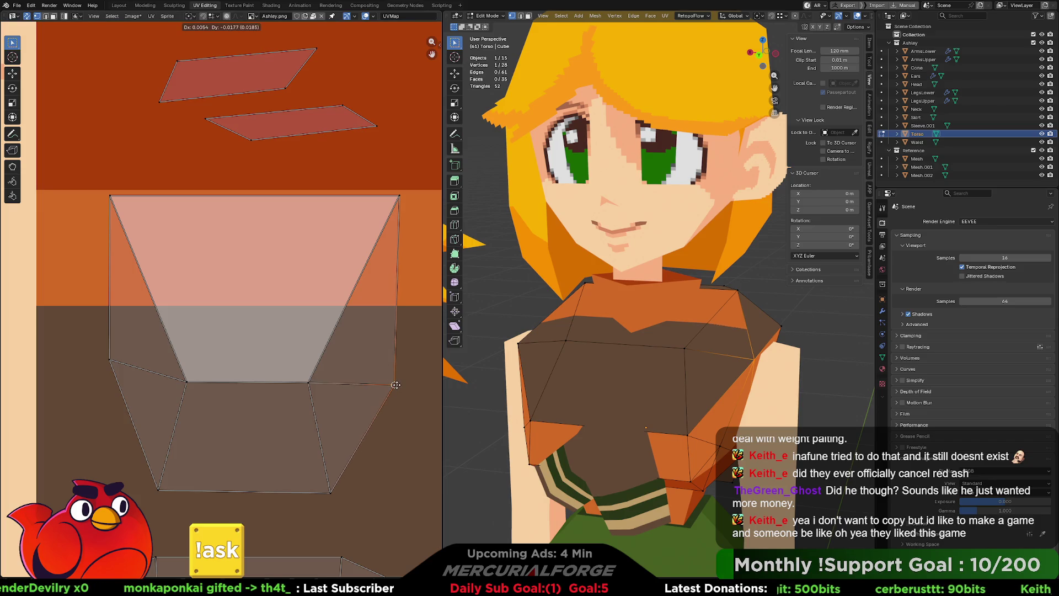
{"action": "left_click", "coordinate": [396, 385]}
{"action": "left_click", "coordinate": [109, 361]}
{"action": "key", "text": "g"}
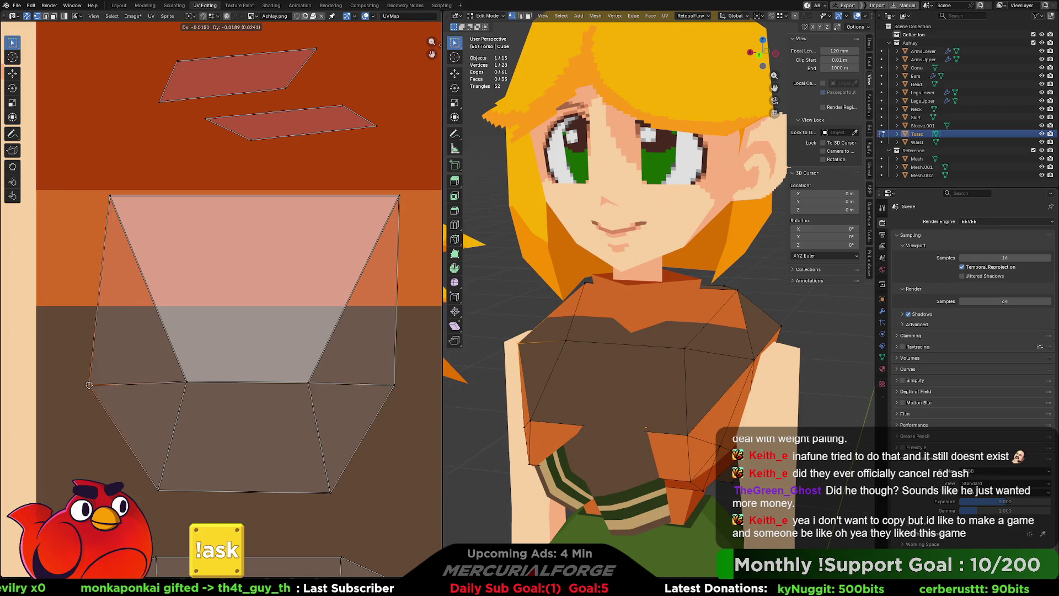
{"action": "left_click", "coordinate": [105, 385]}
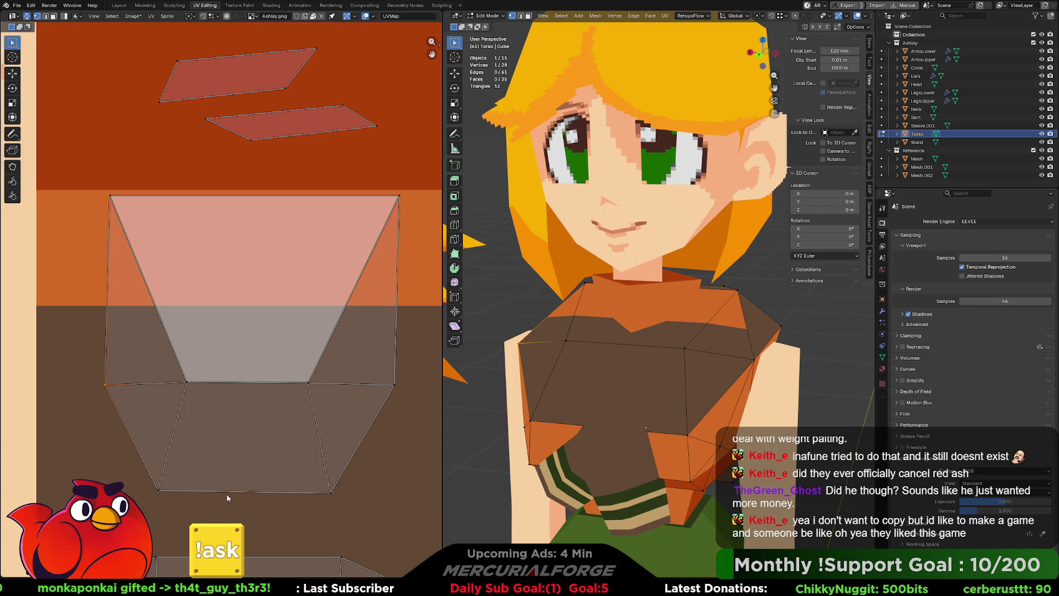
{"action": "left_click", "coordinate": [332, 490]}
{"action": "key", "text": "g"}
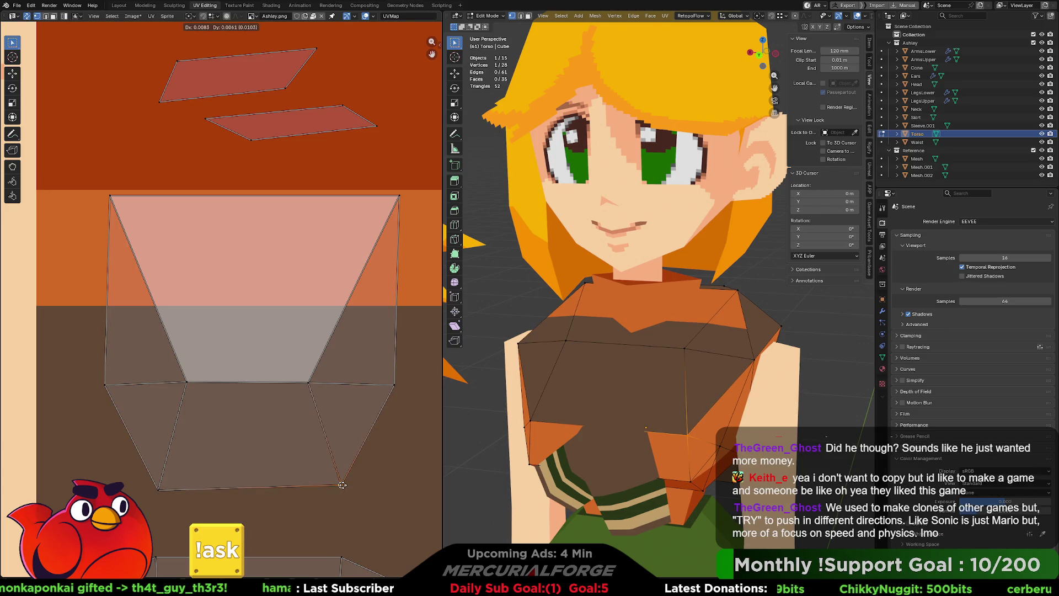
{"action": "left_click", "coordinate": [342, 485]}
{"action": "left_click", "coordinate": [159, 489]}
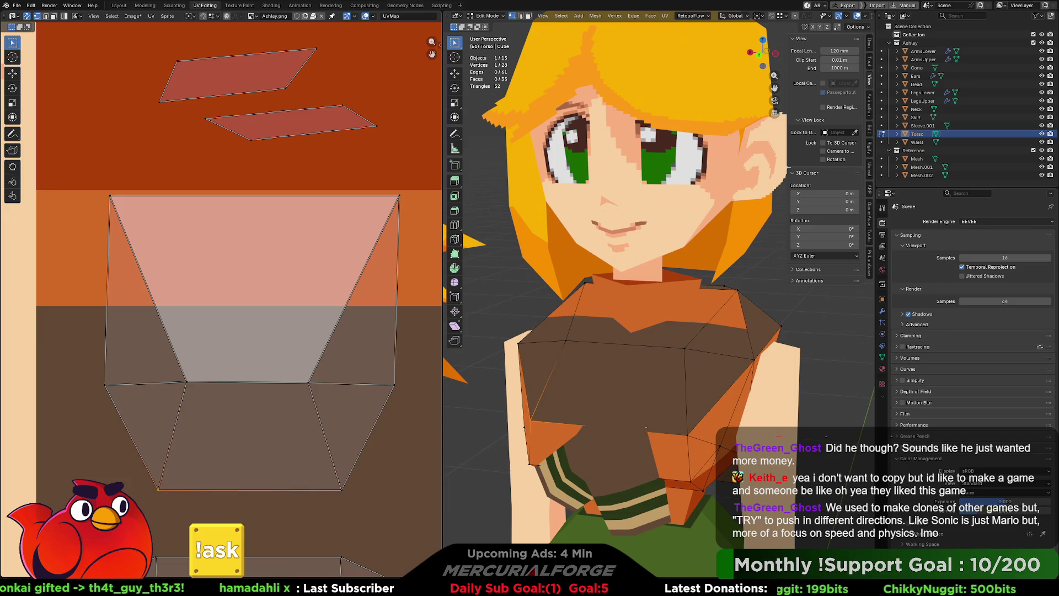
{"action": "key", "text": "g"}
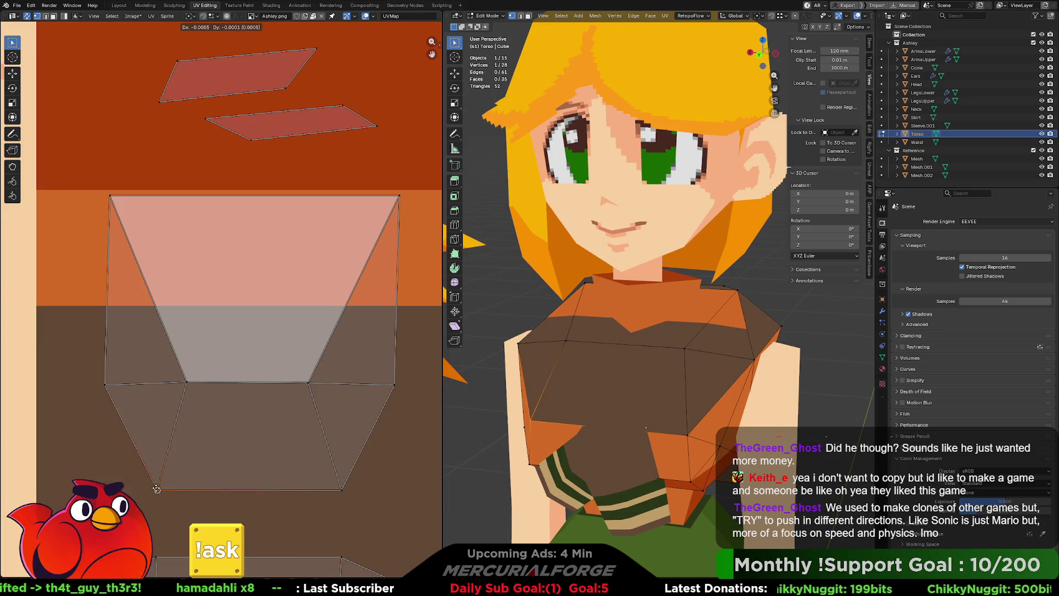
{"action": "left_click", "coordinate": [159, 492]}
Position the inner neckline vertices, then select all torso faces to show the texture.
{"action": "left_click", "coordinate": [308, 383]}
{"action": "key", "text": "g"}
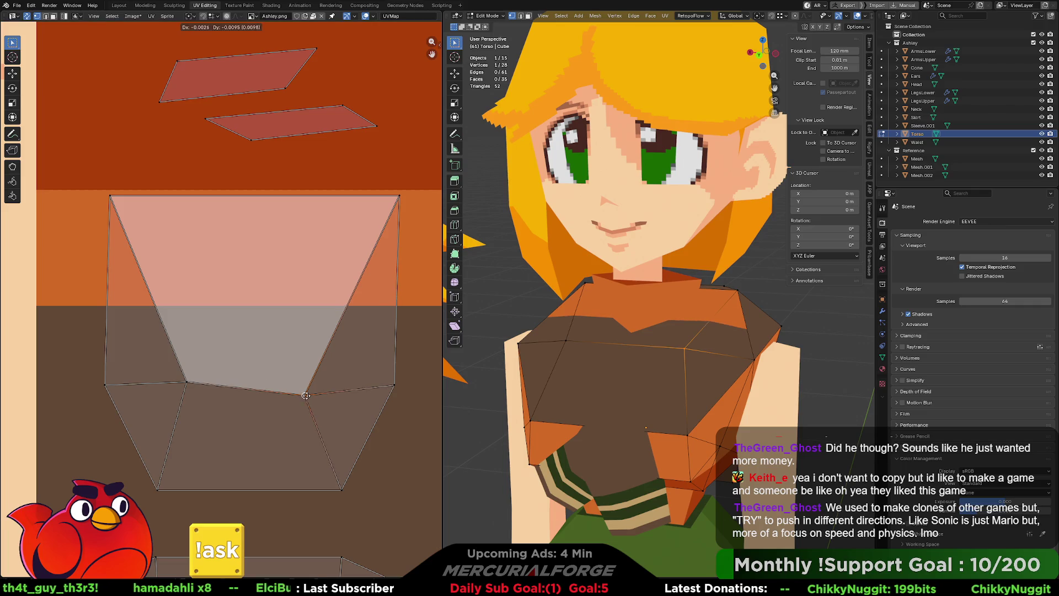
{"action": "left_click", "coordinate": [315, 384]}
{"action": "left_click", "coordinate": [186, 383]}
{"action": "key", "text": "g"}
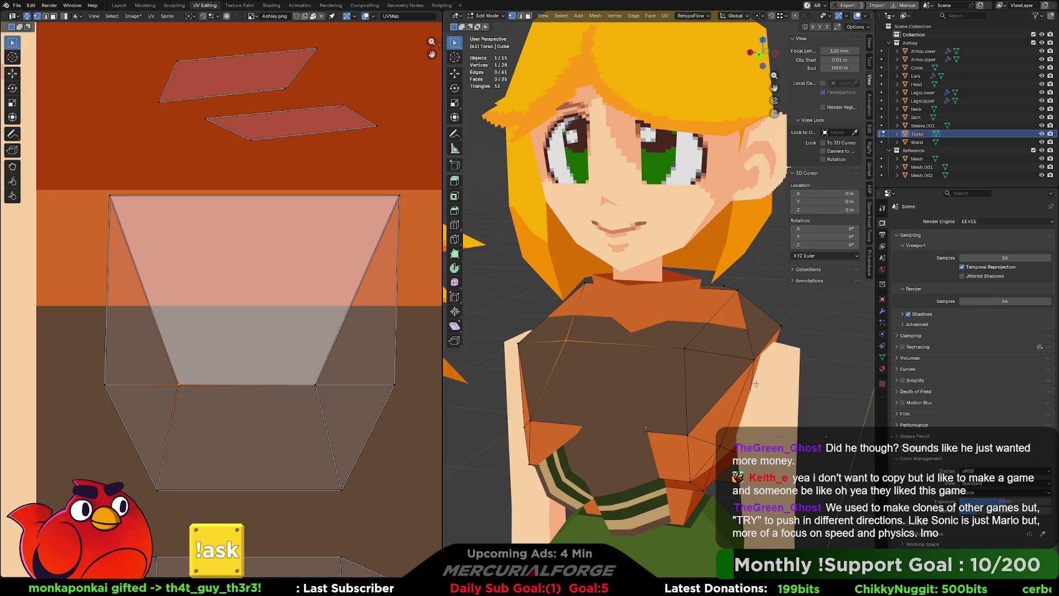
{"action": "key", "text": "a"}
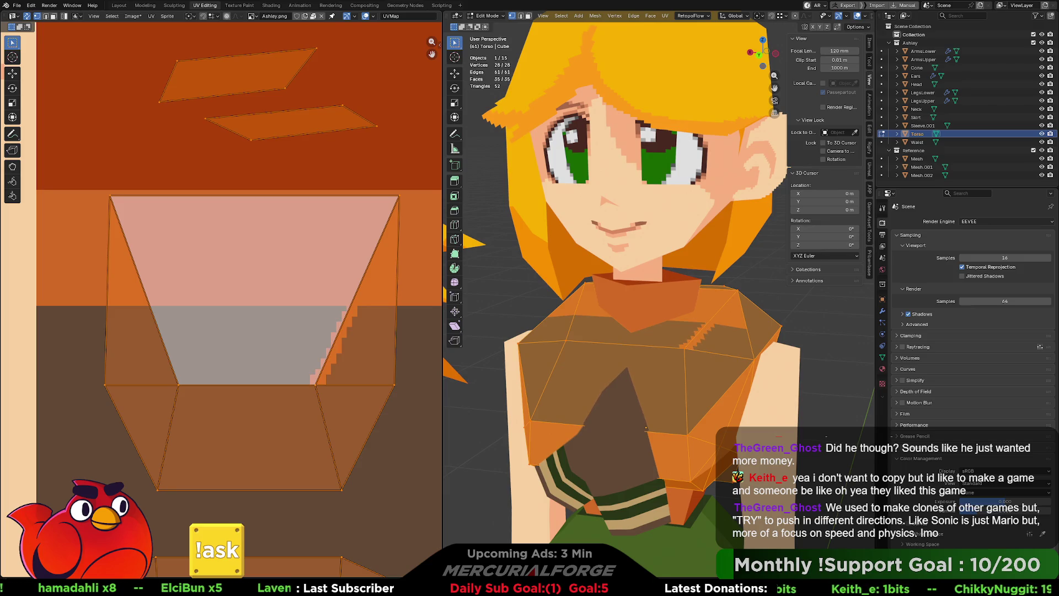
Paint a pink pixel line along the neckline's bottom and stepped side, then check it on the model.
{"action": "left_click", "coordinate": [184, 379]}
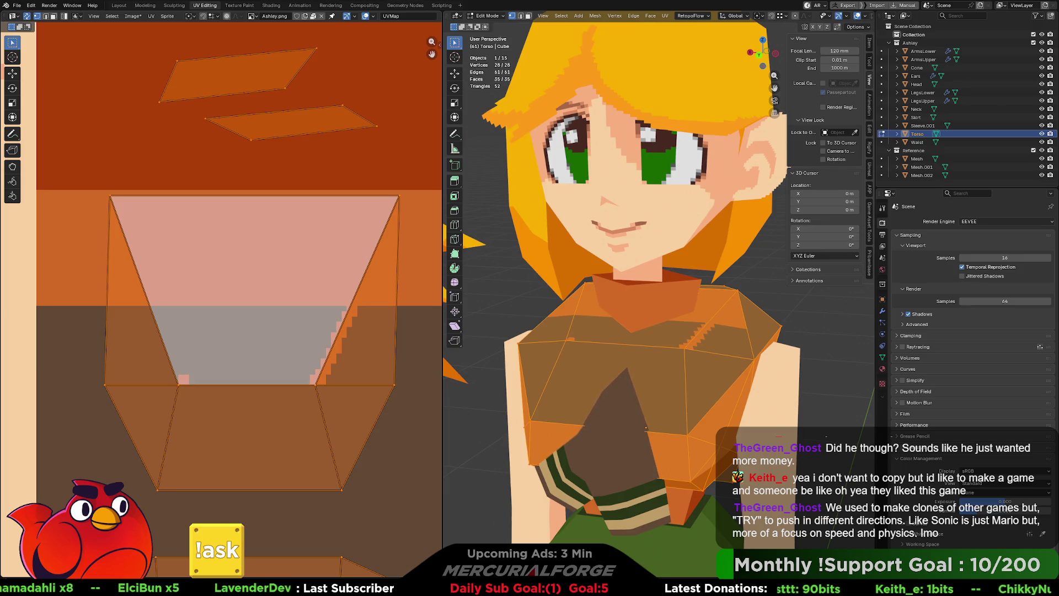
{"action": "left_click", "coordinate": [313, 379], "text": "shift"}
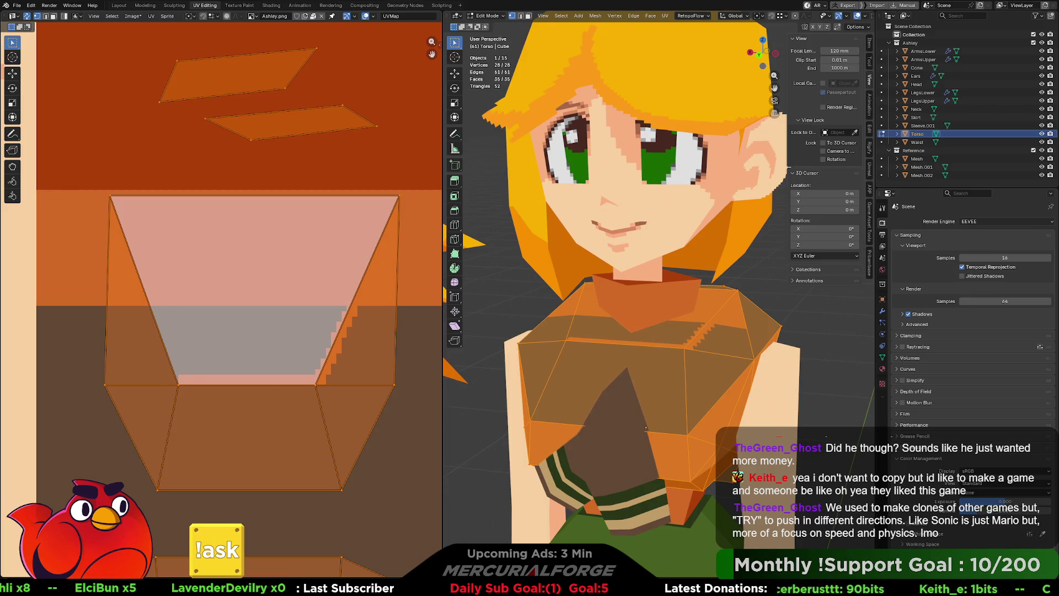
{"action": "left_click_drag", "start_coordinate": [178, 379], "coordinate": [158, 308]}
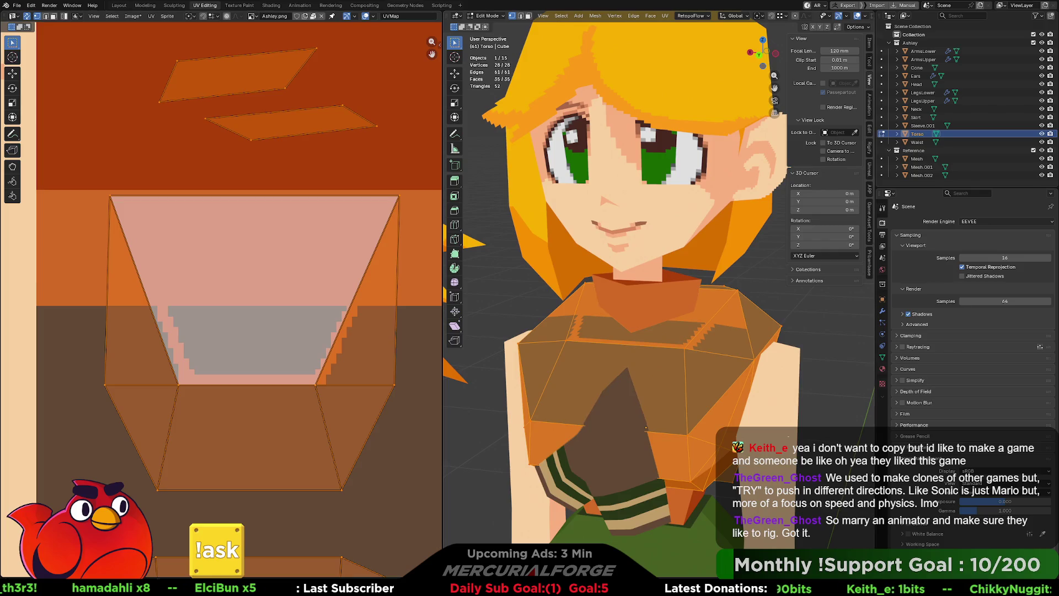
{"action": "middle_click_drag", "start_coordinate": [675, 306], "coordinate": [675, 328]}
{"action": "mouse_move", "coordinate": [681, 338]}
{"action": "middle_mouse_down"}
{"action": "mouse_move", "coordinate": [724, 320]}
{"action": "mouse_move", "coordinate": [711, 310]}
{"action": "middle_mouse_up"}
{"action": "key", "text": "alt+a"}
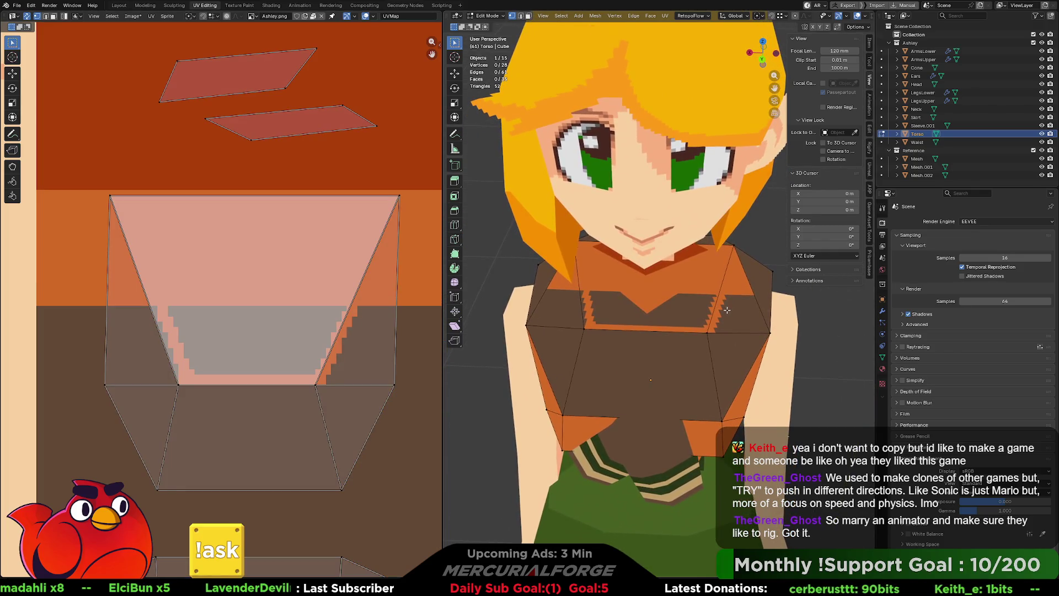
Hide the 3D wireframe overlay and undo the stray dark pixels on the texture's right edge.
{"action": "key", "text": "shift+alt+z"}
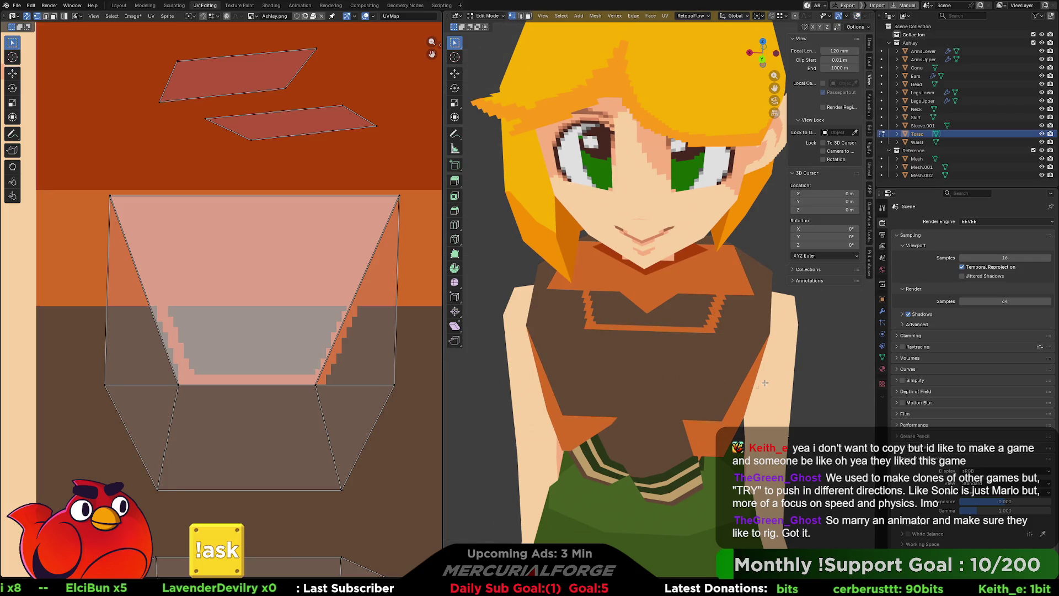
{"action": "middle_click_drag", "start_coordinate": [712, 373], "coordinate": [772, 374]}
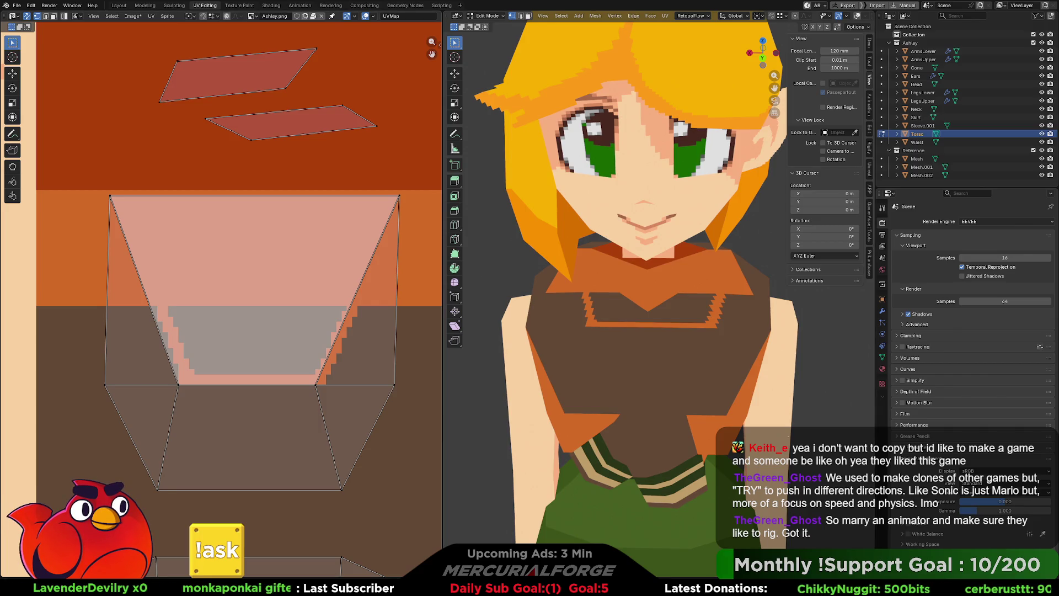
{"action": "key", "text": "ctrl+z"}
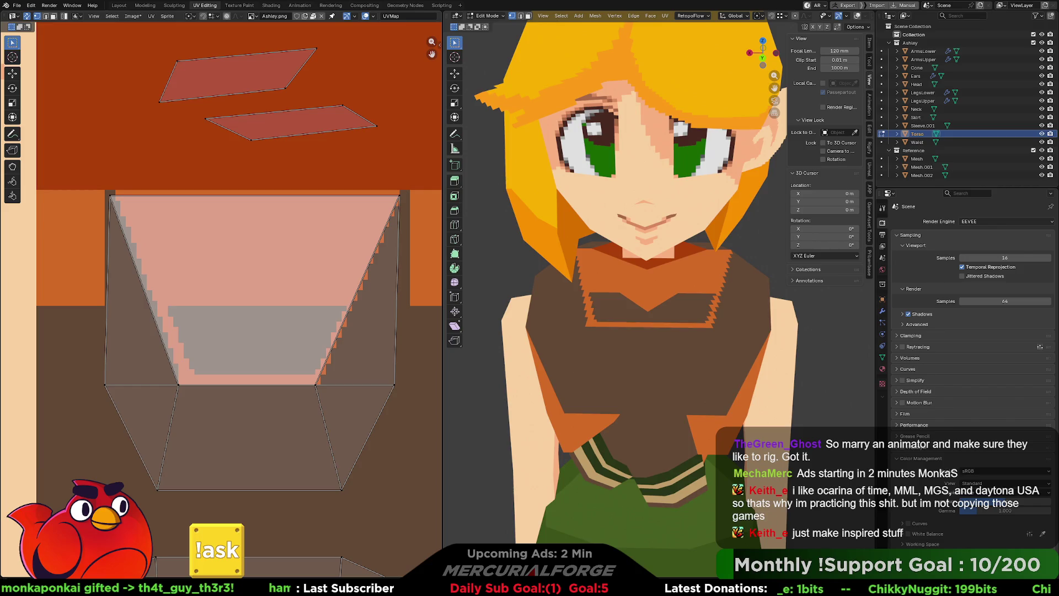
Fill the neckline area skin-pink and paint an orange collar band below it, undoing stray strokes.
{"action": "key", "text": "alt+r"}
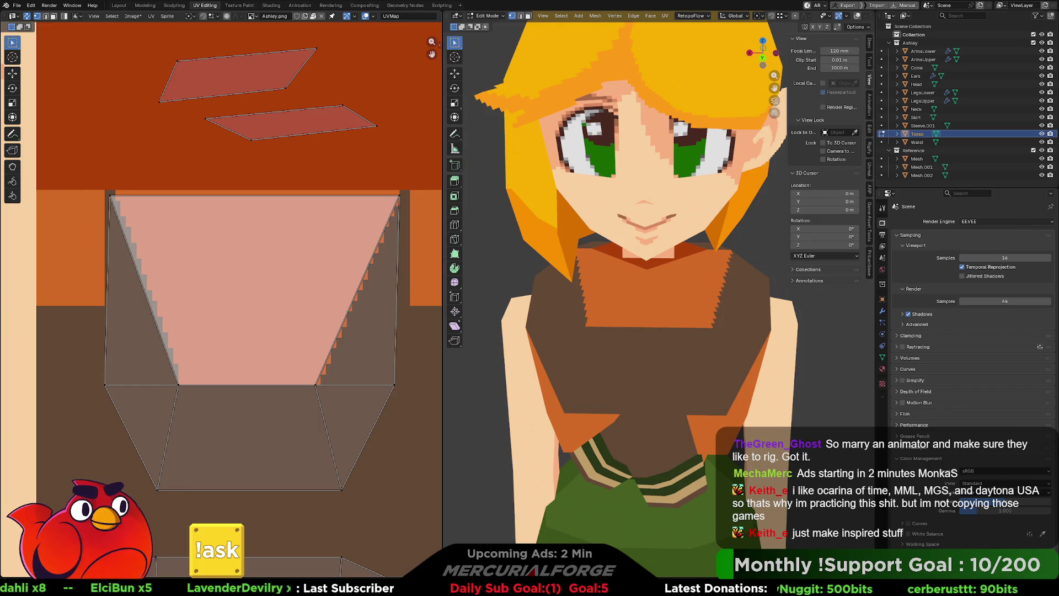
{"action": "left_click", "coordinate": [250, 351]}
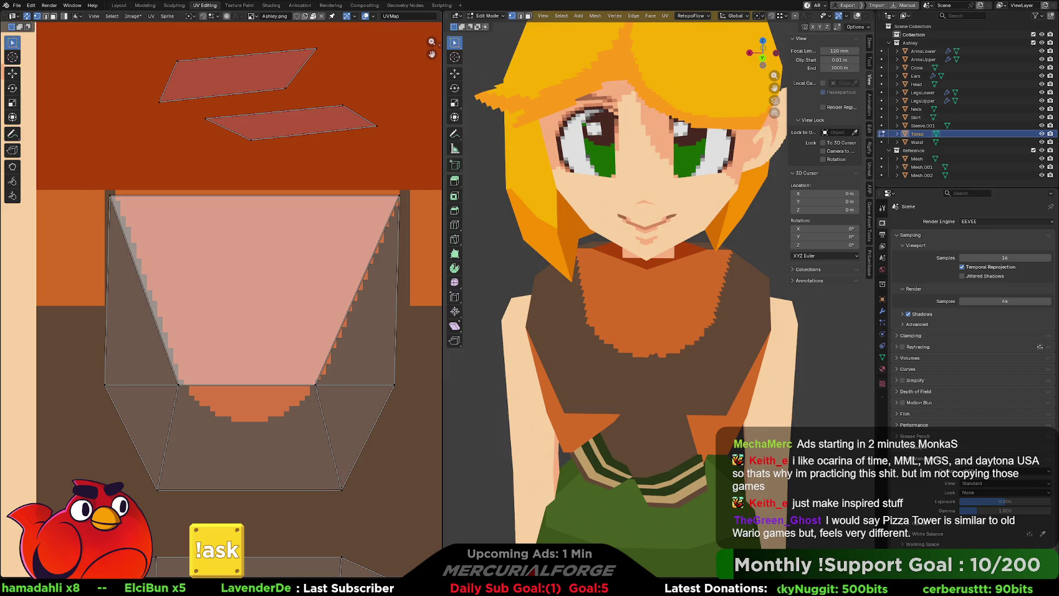
{"action": "key", "text": "ctrl+shift+z"}
{"action": "key", "text": "ctrl+z"}
{"action": "key", "text": "ctrl+shift+z"}
{"action": "key", "text": "alt+r"}
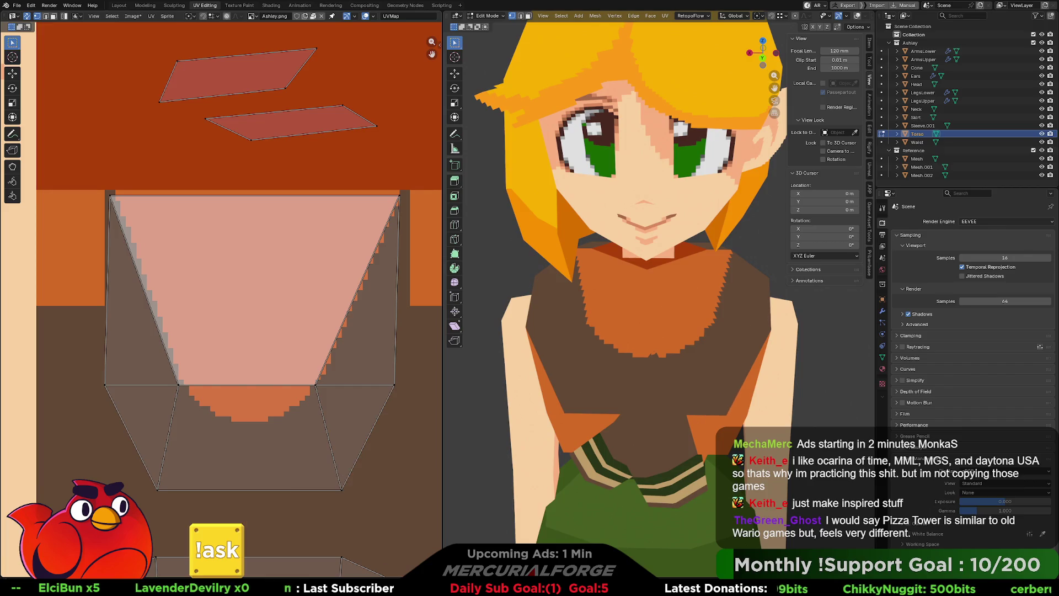
{"action": "key", "text": "alt+r"}
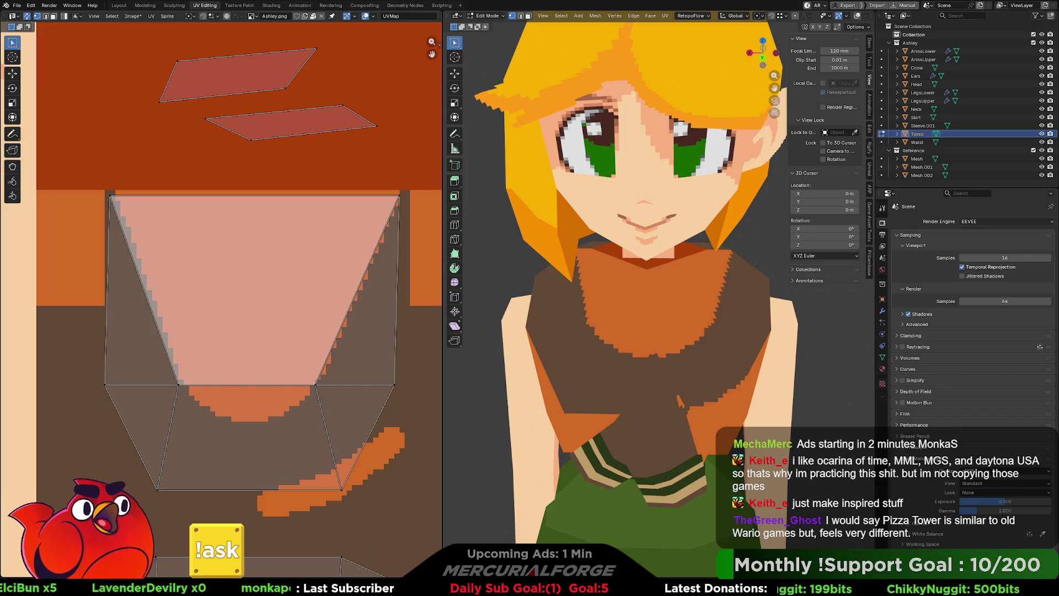
{"action": "key", "text": "ctrl+z"}
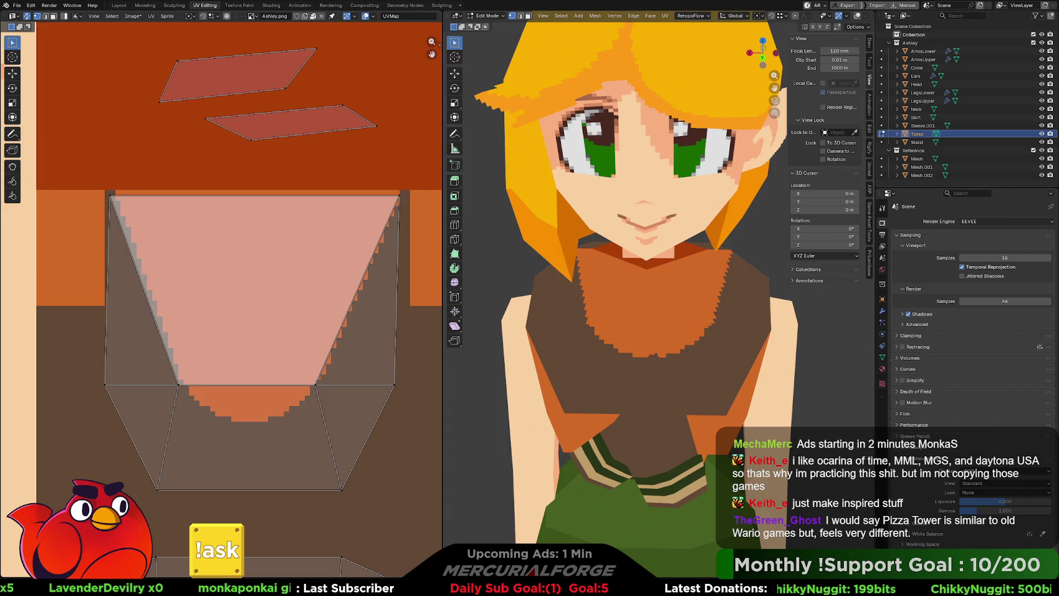
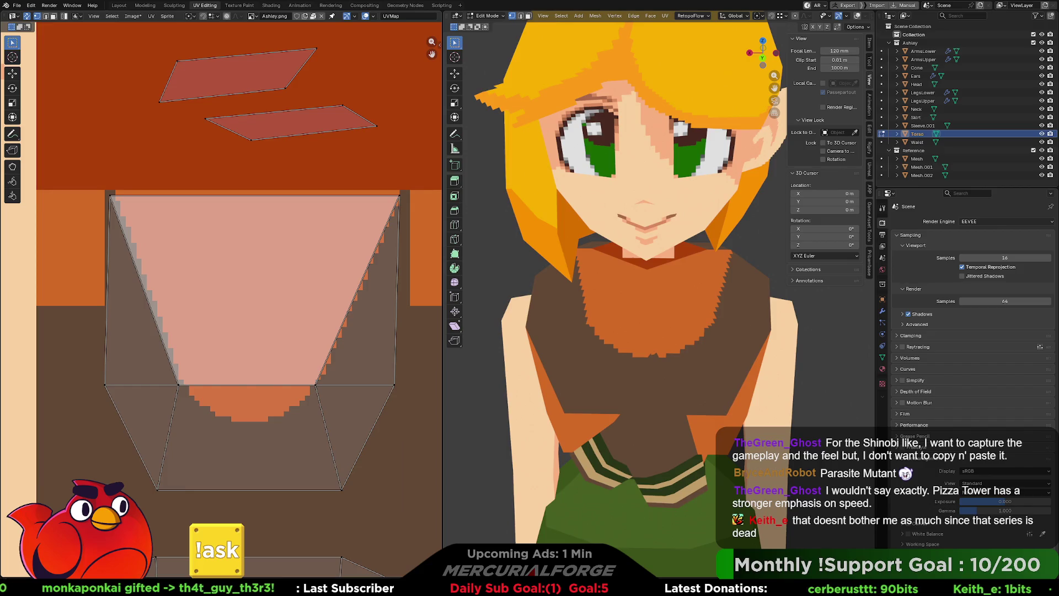
Paint a curved orange stroke across Ashley's texture where the collar edge sits.
{"action": "left_click_drag", "start_coordinate": [257, 506], "coordinate": [395, 439]}
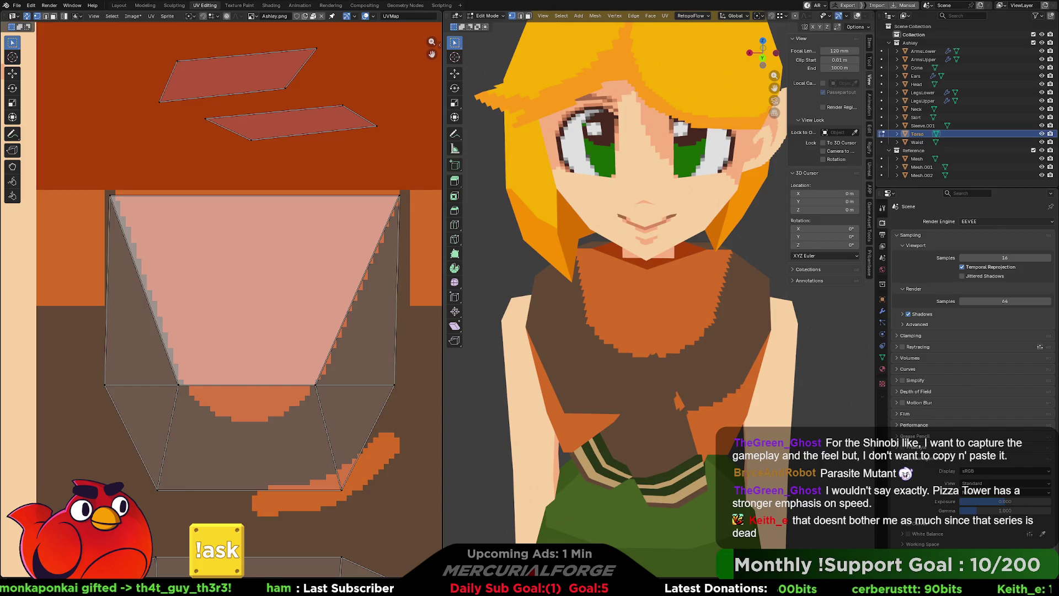
{"action": "left_click_drag", "start_coordinate": [261, 503], "coordinate": [206, 511]}
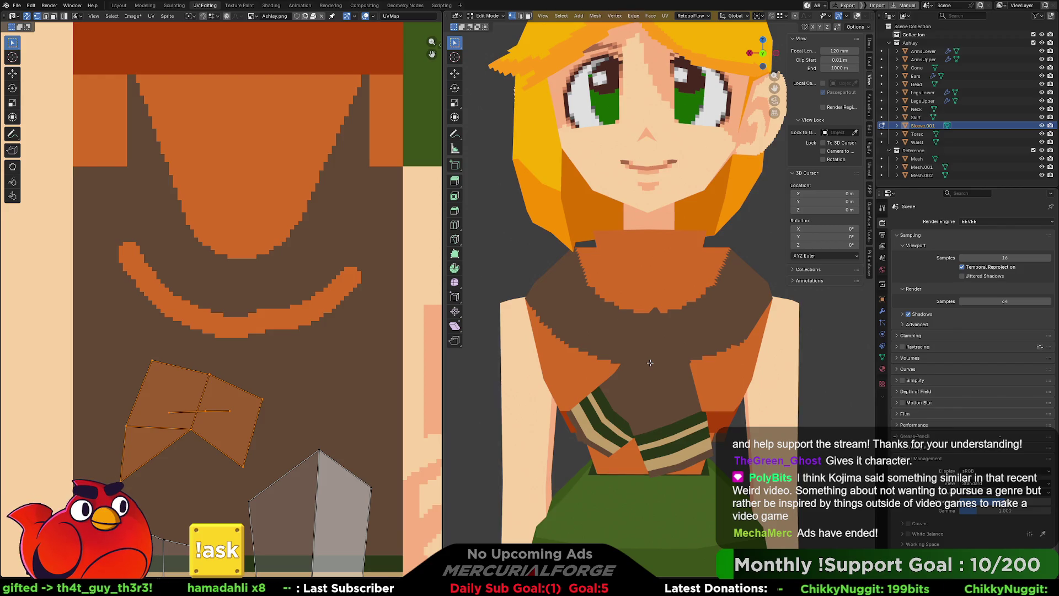
Deselect the sleeve UVs, make Torso active in Object Mode and select all of Ashley's parts.
{"action": "left_click", "coordinate": [302, 313]}
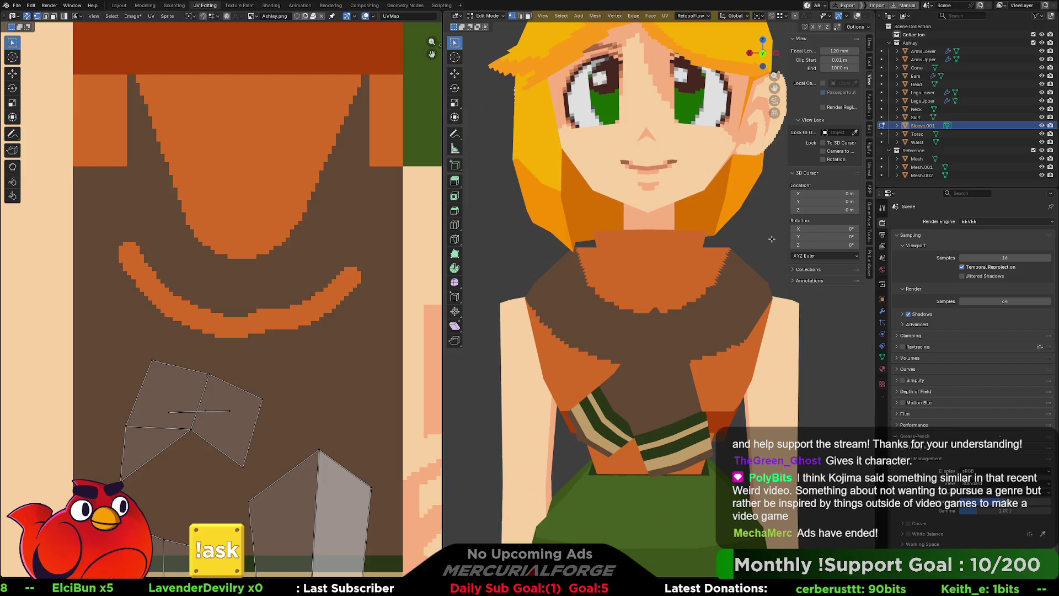
{"action": "key", "text": "Tab"}
{"action": "left_click", "coordinate": [654, 299]}
{"action": "key", "text": "a"}
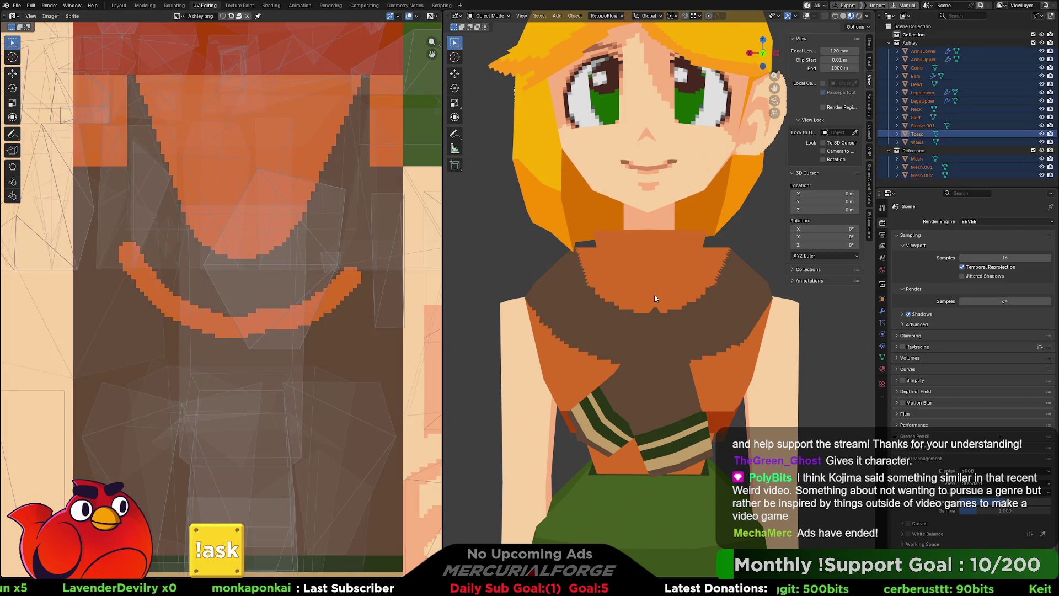
Briefly edit all parts together, return to Object Mode and keep only the Torso selected.
{"action": "key", "text": "Tab"}
{"action": "key", "text": "Tab"}
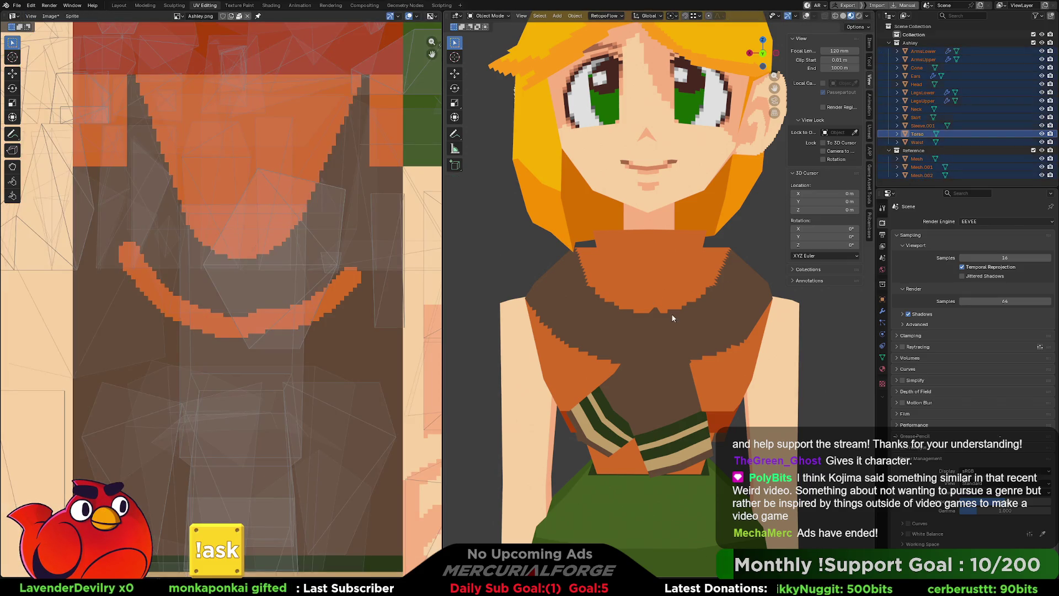
{"action": "left_click", "coordinate": [673, 318]}
{"action": "key", "text": "Tab"}
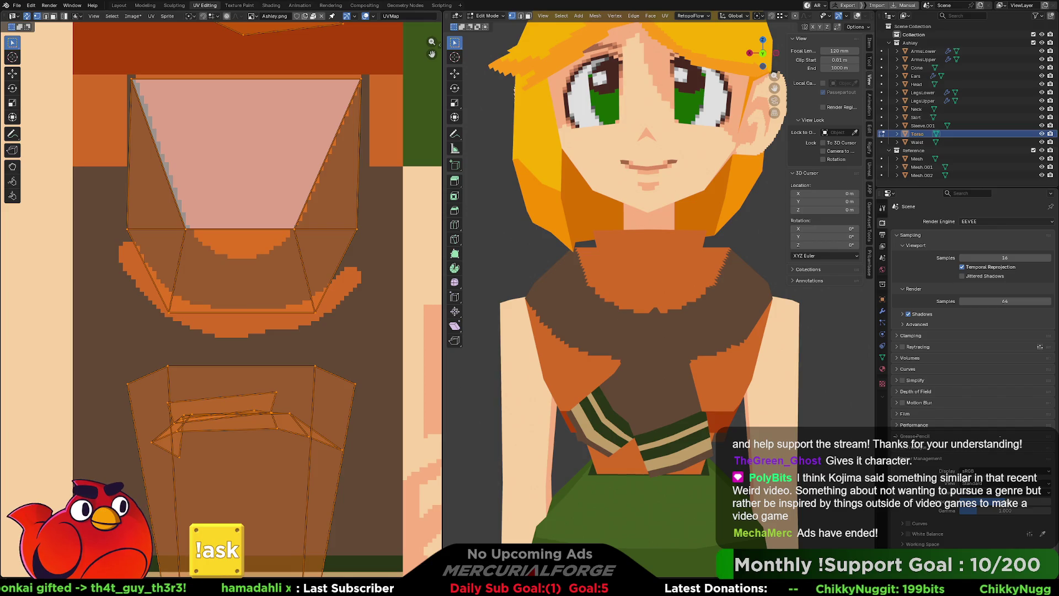
Paint orange strokes along the collar's right edge and extend them upward.
{"action": "left_click_drag", "start_coordinate": [351, 267], "coordinate": [330, 313]}
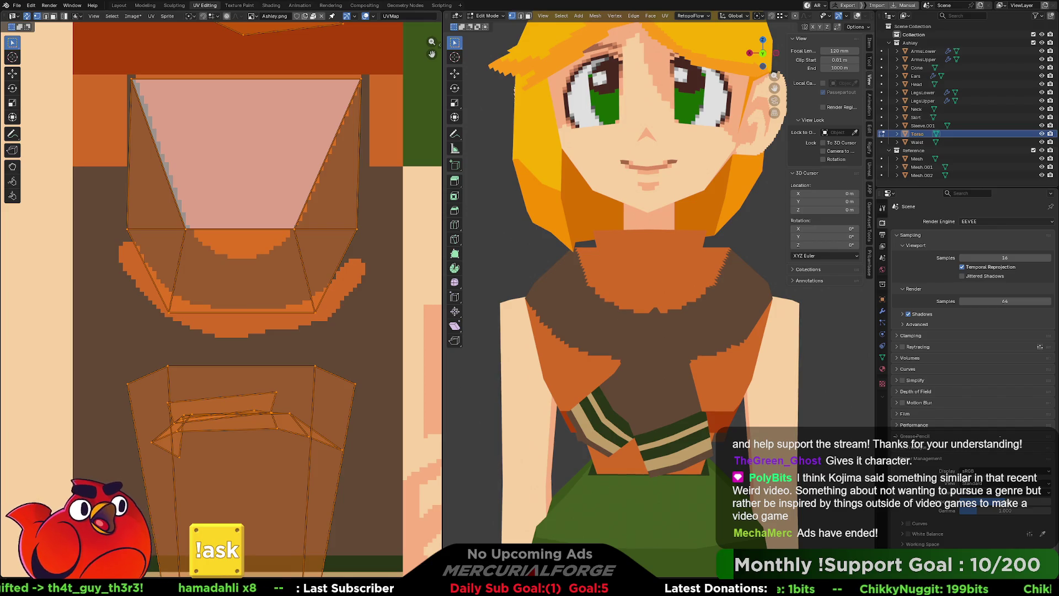
{"action": "left_click_drag", "start_coordinate": [373, 238], "coordinate": [364, 270]}
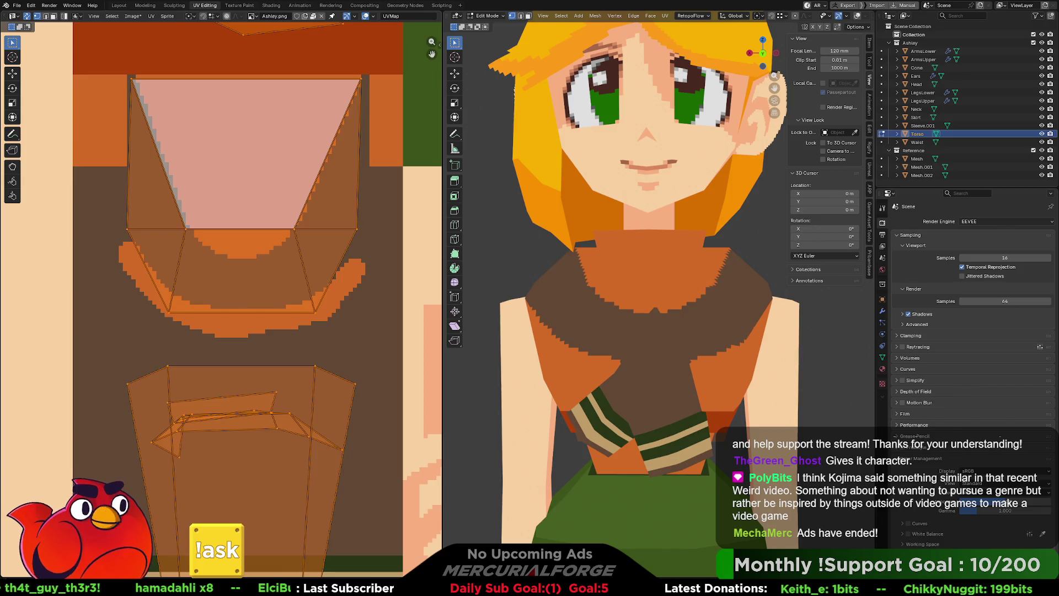
Toggle undo/redo repeatedly to compare the collar stroke, ending with it kept.
{"action": "key", "text": "ctrl+z"}
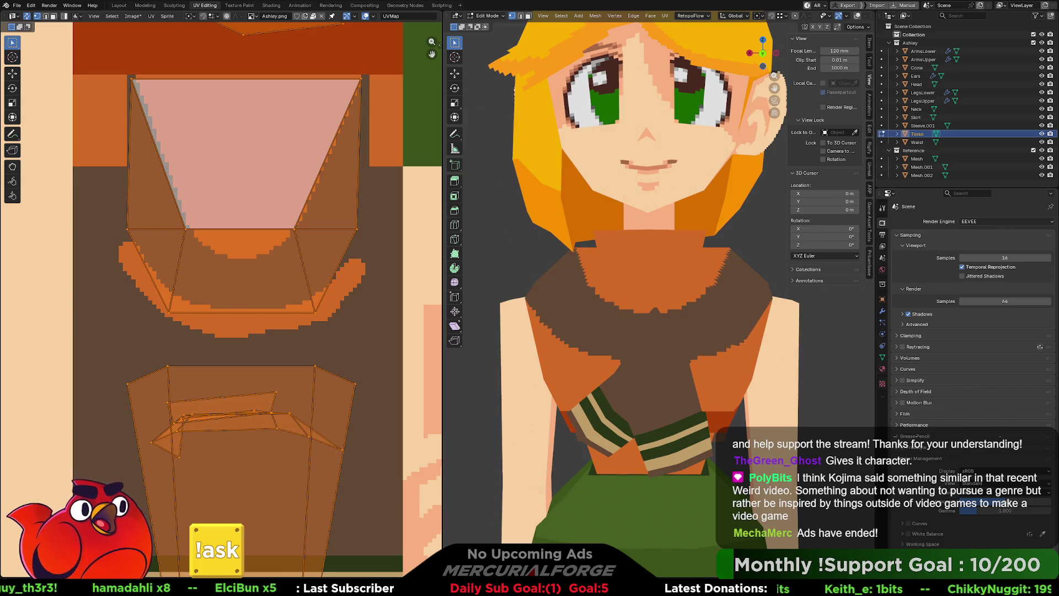
{"action": "key", "text": "ctrl+shift+z"}
{"action": "key", "text": "ctrl+z"}
{"action": "key", "text": "ctrl+shift+z"}
{"action": "key", "text": "ctrl+z"}
{"action": "key", "text": "ctrl+shift+z"}
{"action": "key", "text": "ctrl+z"}
{"action": "key", "text": "ctrl+shift+z"}
{"action": "key", "text": "ctrl+z"}
{"action": "key", "text": "ctrl+shift+z"}
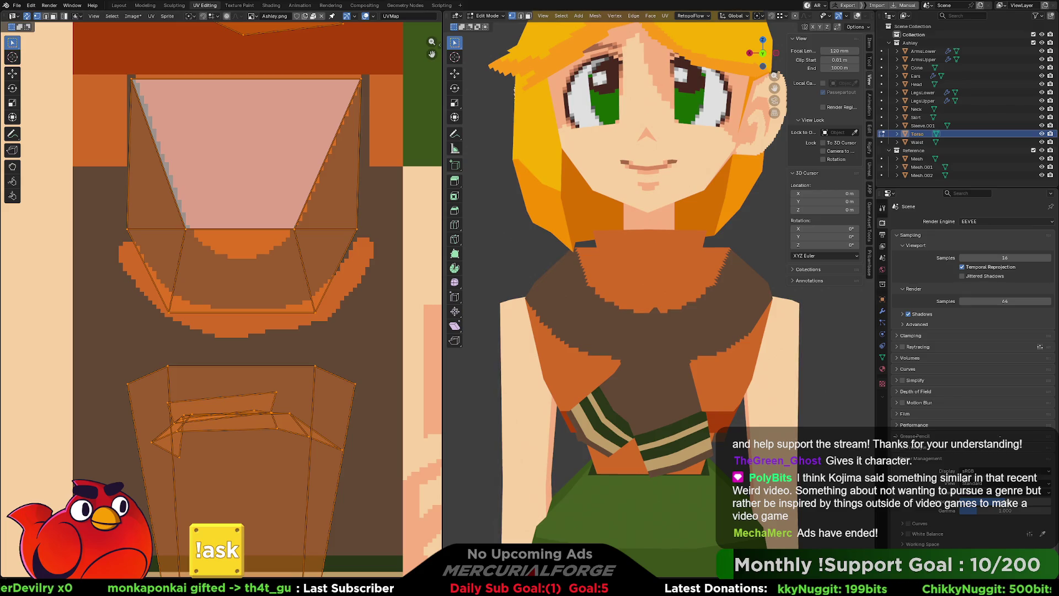
{"action": "scroll", "coordinate": [595, 275], "scroll_direction": "down", "scroll_amount": 5}
Orbit to see Ashley beside the second character, clear the UV selection and outline the orange collar edge with dark pixels.
{"action": "mouse_move", "coordinate": [538, 275]}
{"action": "middle_mouse_down"}
{"action": "mouse_move", "coordinate": [767, 257]}
{"action": "mouse_move", "coordinate": [629, 263]}
{"action": "middle_mouse_up"}
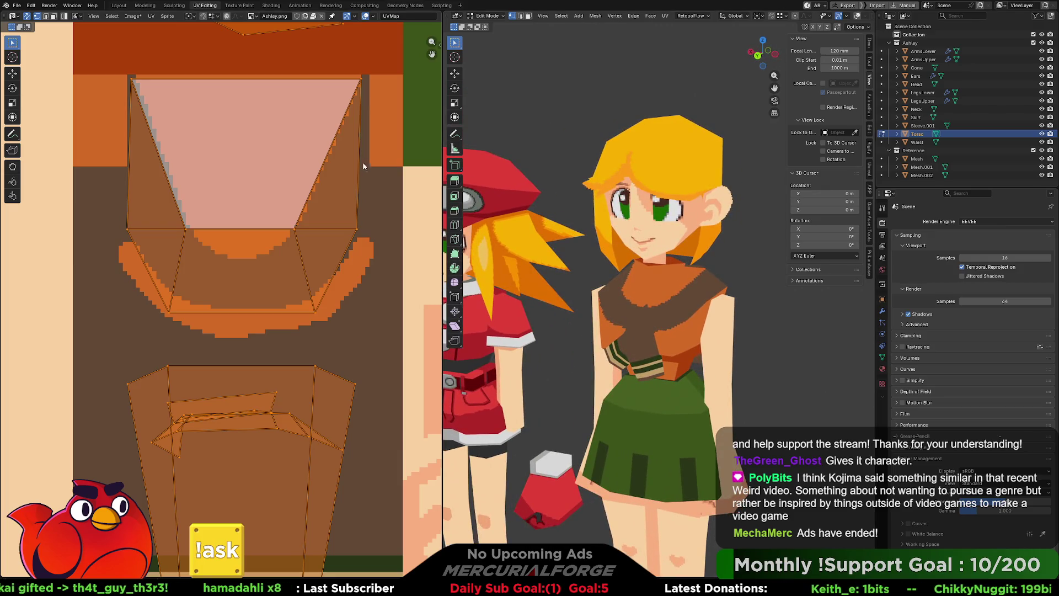
{"action": "left_click", "coordinate": [364, 254]}
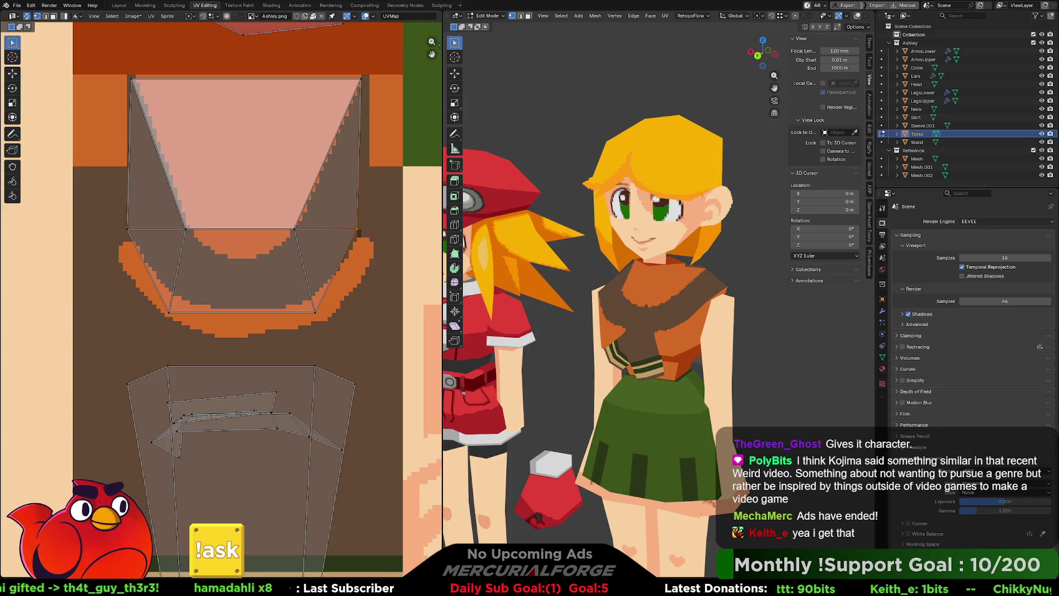
{"action": "mouse_move", "coordinate": [357, 240]}
{"action": "left_mouse_down"}
{"action": "mouse_move", "coordinate": [267, 311]}
{"action": "mouse_move", "coordinate": [235, 311]}
{"action": "left_mouse_up"}
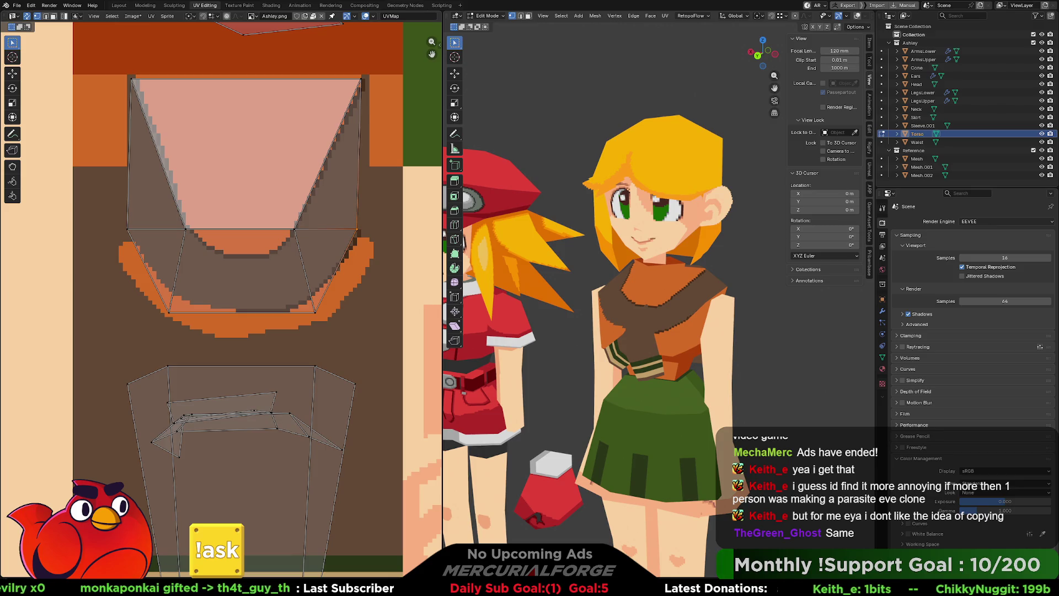
{"action": "middle_click_drag", "start_coordinate": [654, 291], "coordinate": [663, 289]}
{"action": "middle_click_drag", "start_coordinate": [675, 292], "coordinate": [676, 295]}
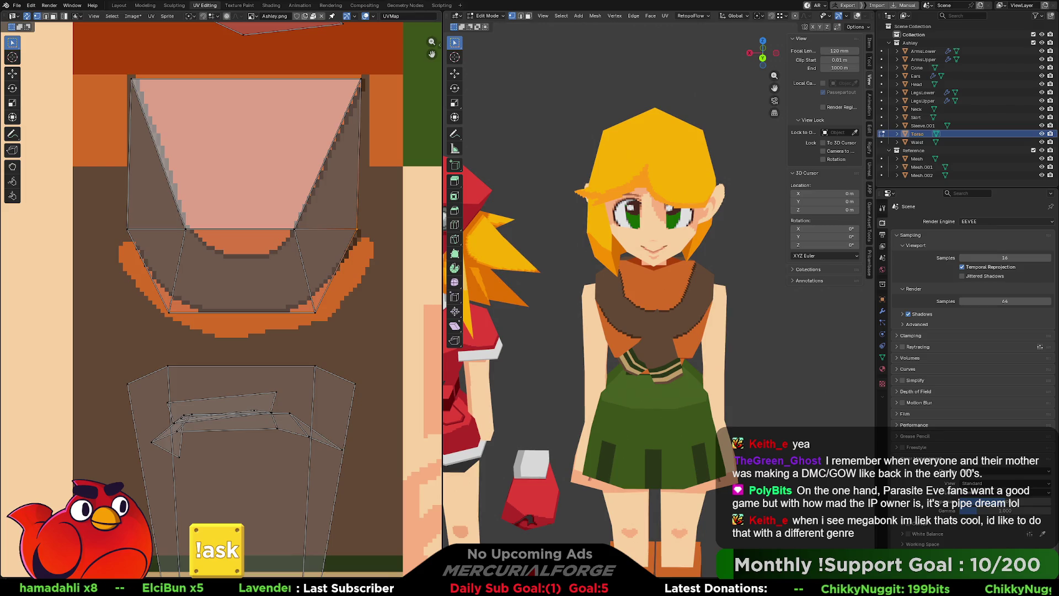
{"action": "middle_click_drag", "start_coordinate": [613, 281], "coordinate": [631, 284]}
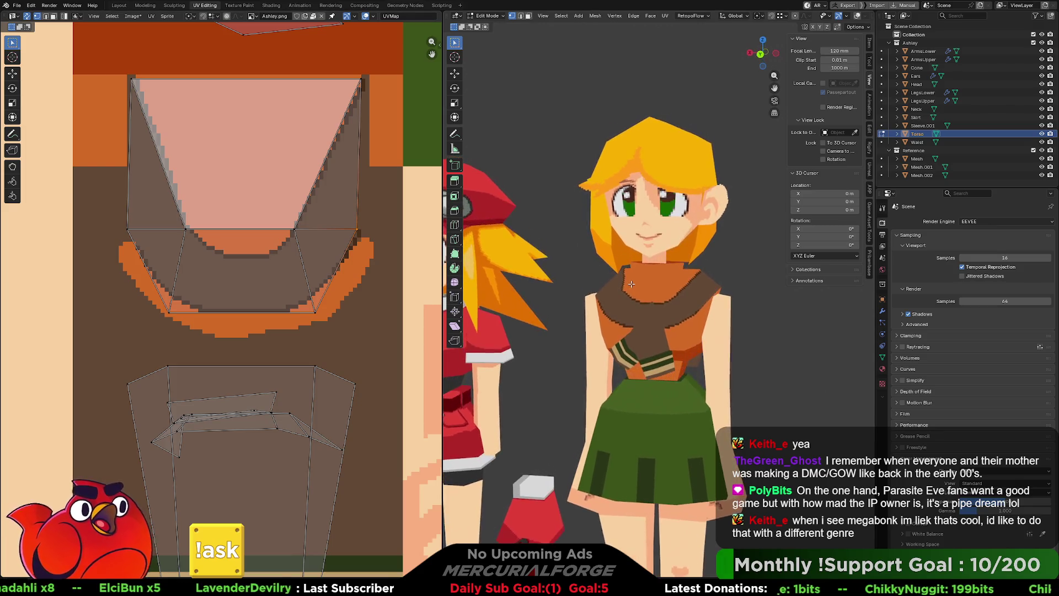
{"action": "scroll", "coordinate": [632, 284], "scroll_direction": "up", "scroll_amount": 2}
{"action": "scroll", "coordinate": [638, 290], "scroll_direction": "up", "scroll_amount": 2}
{"action": "scroll", "coordinate": [642, 295], "scroll_direction": "up", "scroll_amount": 2}
{"action": "mouse_move", "coordinate": [642, 294]}
{"action": "middle_mouse_down"}
{"action": "mouse_move", "coordinate": [663, 303]}
{"action": "mouse_move", "coordinate": [657, 290]}
{"action": "middle_mouse_up"}
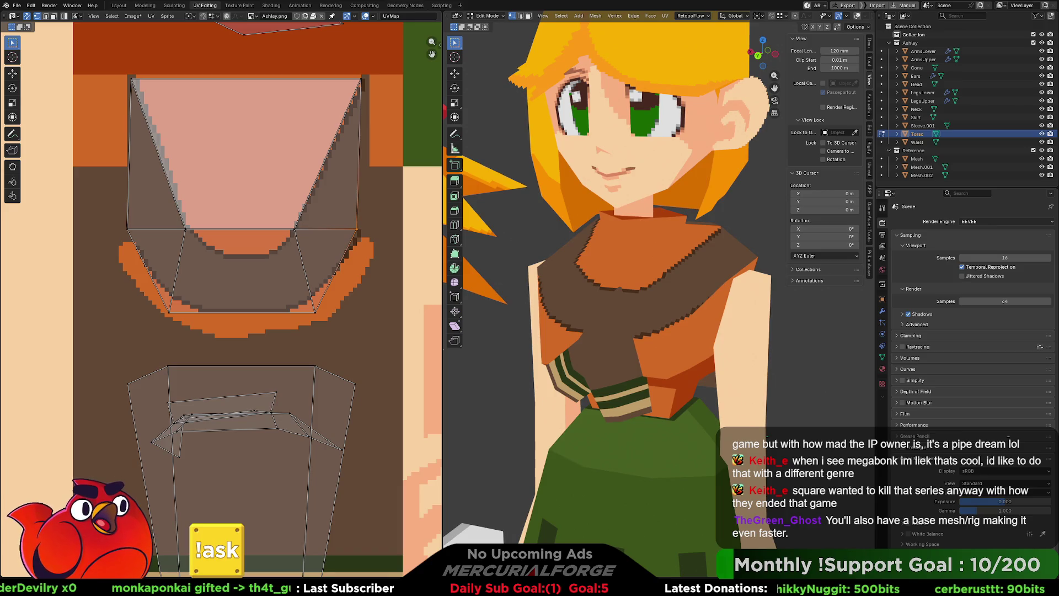
{"action": "scroll", "coordinate": [620, 326], "scroll_direction": "down", "scroll_amount": 2}
{"action": "scroll", "coordinate": [620, 326], "scroll_direction": "down", "scroll_amount": 1}
{"action": "middle_click_drag", "start_coordinate": [619, 326], "coordinate": [654, 324]}
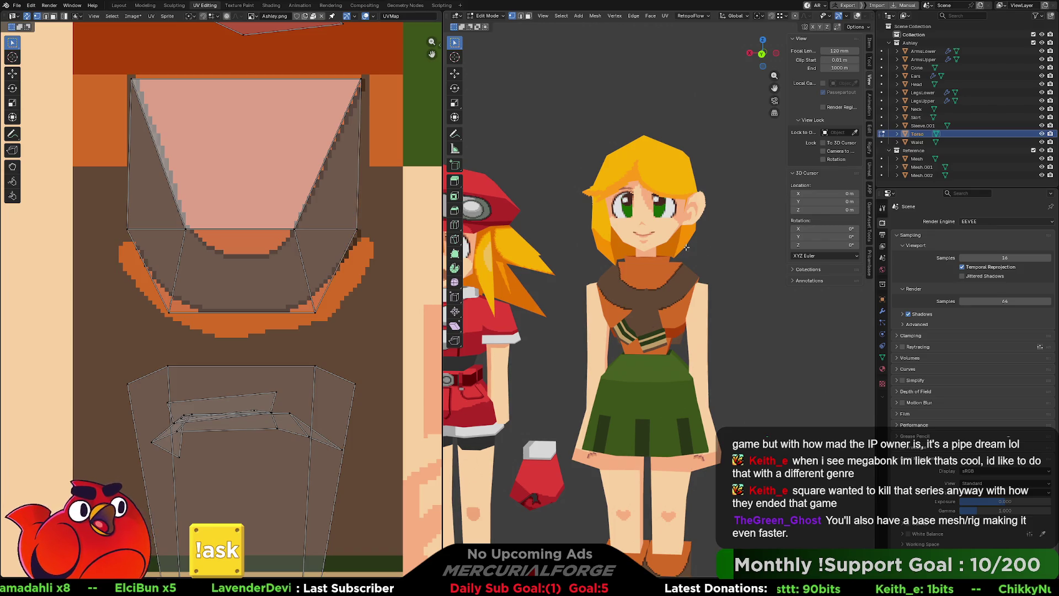
{"action": "mouse_move", "coordinate": [687, 247]}
{"action": "middle_mouse_down"}
{"action": "mouse_move", "coordinate": [693, 215]}
{"action": "mouse_move", "coordinate": [674, 333]}
{"action": "middle_mouse_up"}
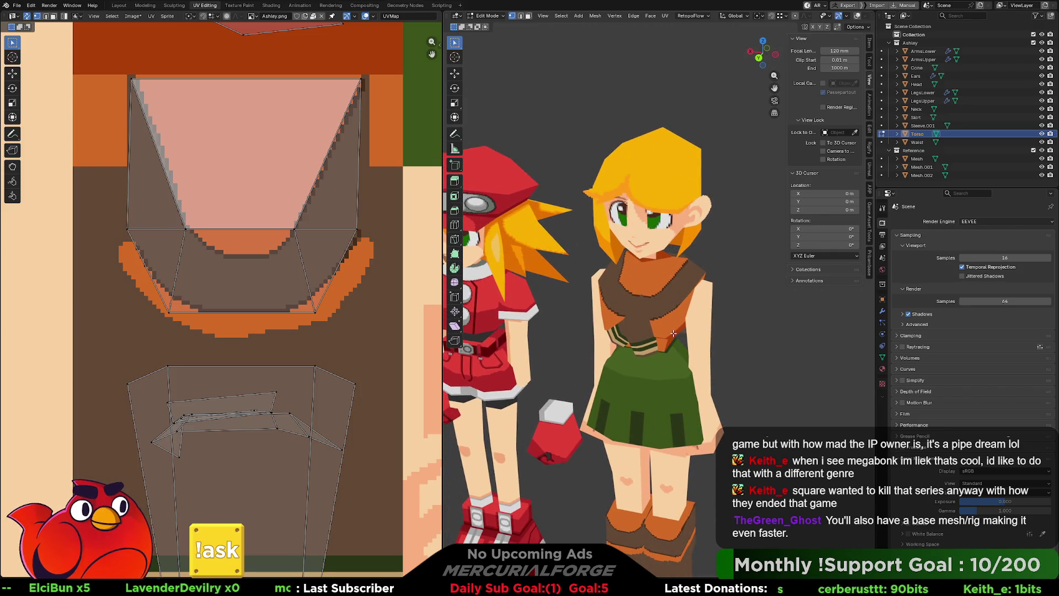
{"action": "scroll", "coordinate": [683, 306], "scroll_direction": "up", "scroll_amount": 5}
{"action": "scroll", "coordinate": [668, 302], "scroll_direction": "up", "scroll_amount": 2}
{"action": "mouse_move", "coordinate": [668, 302]}
{"action": "middle_mouse_down"}
{"action": "mouse_move", "coordinate": [666, 259]}
{"action": "mouse_move", "coordinate": [663, 297]}
{"action": "middle_mouse_up"}
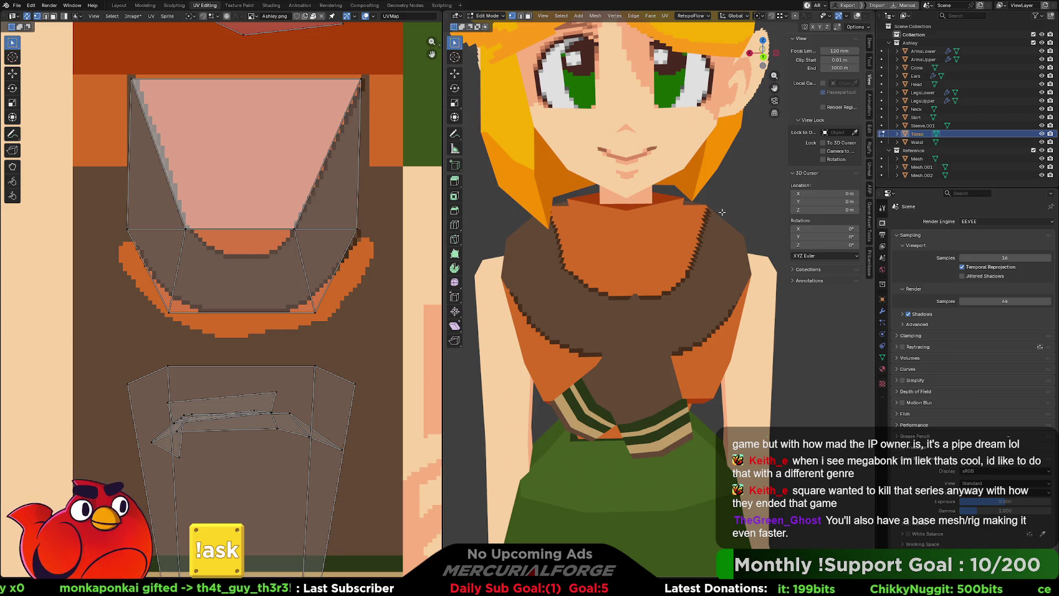
{"action": "key", "text": "KP_Decimal"}
{"action": "scroll", "coordinate": [728, 223], "scroll_direction": "down", "scroll_amount": 3}
{"action": "scroll", "coordinate": [727, 252], "scroll_direction": "down", "scroll_amount": 3}
{"action": "scroll", "coordinate": [726, 282], "scroll_direction": "down", "scroll_amount": 2}
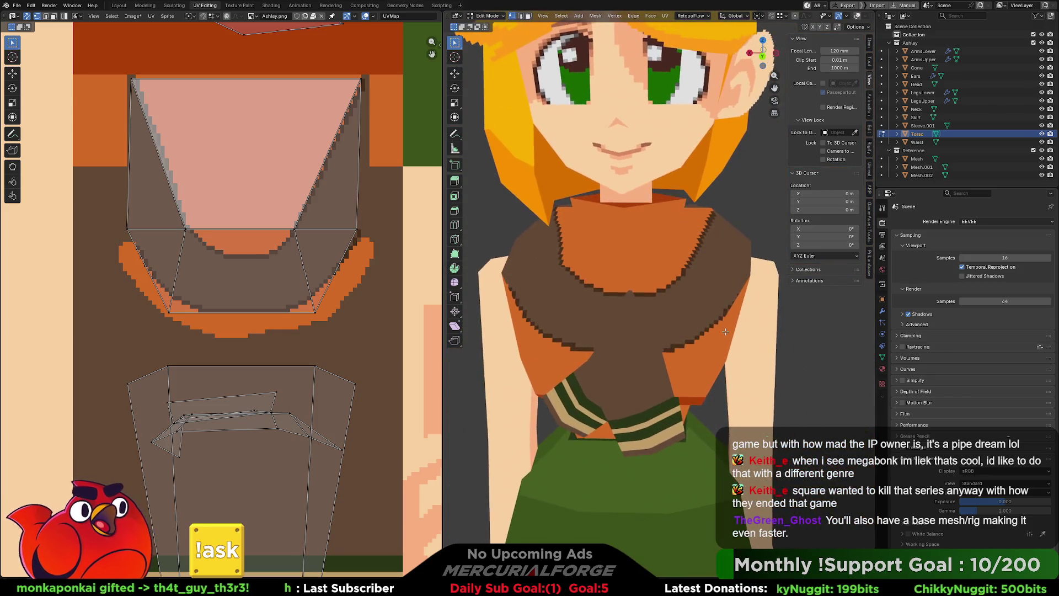
{"action": "scroll", "coordinate": [725, 314], "scroll_direction": "down", "scroll_amount": 2}
{"action": "middle_click_drag", "start_coordinate": [657, 278], "coordinate": [692, 293]}
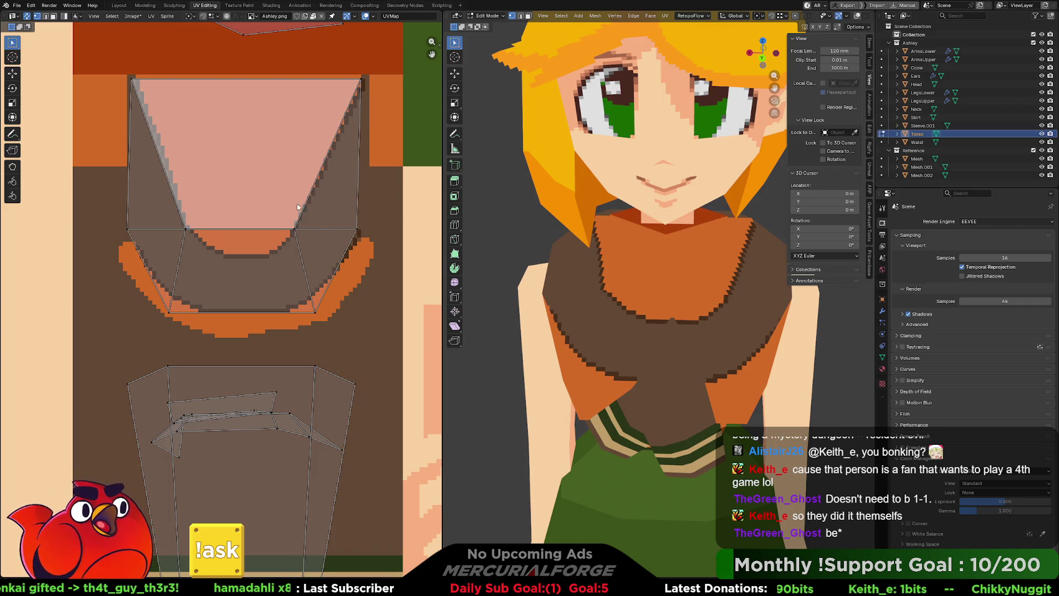
{"action": "middle_click_drag", "start_coordinate": [273, 188], "coordinate": [310, 251]}
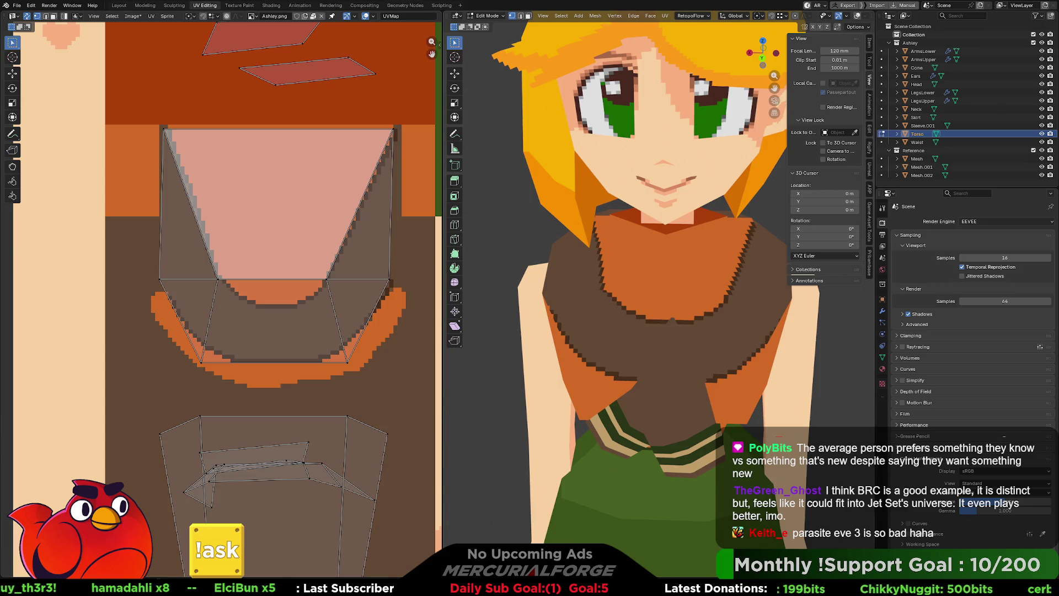
{"action": "scroll", "coordinate": [658, 282], "scroll_direction": "down", "scroll_amount": 1}
{"action": "scroll", "coordinate": [658, 282], "scroll_direction": "down", "scroll_amount": 3}
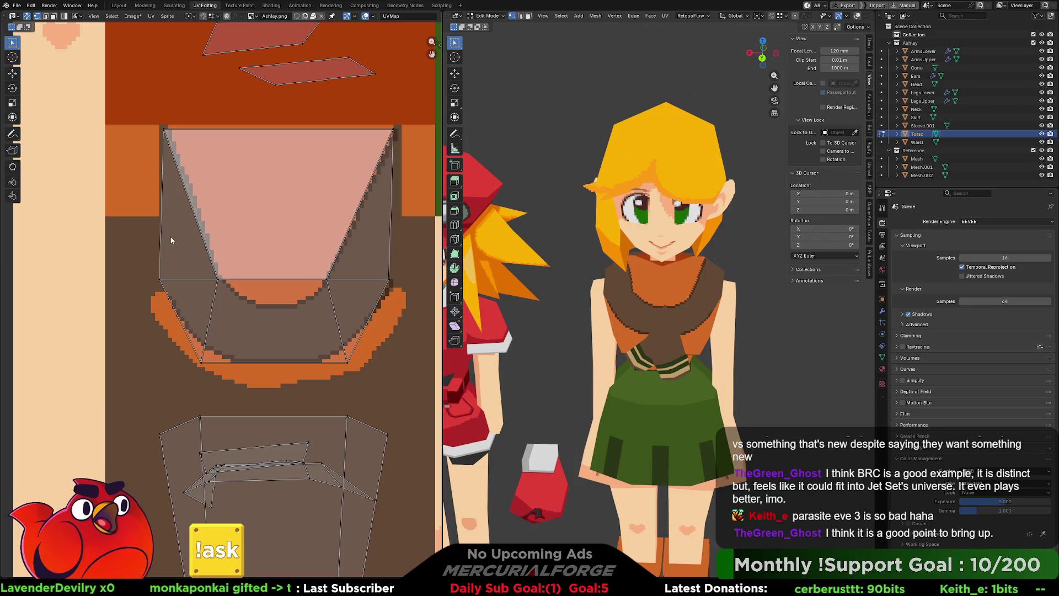
{"action": "key", "text": "h"}
Unhide the mesh, slide the collar UV faces right across the texture and align their vertices with the Mio3 UV panel.
{"action": "key", "text": "alt+h"}
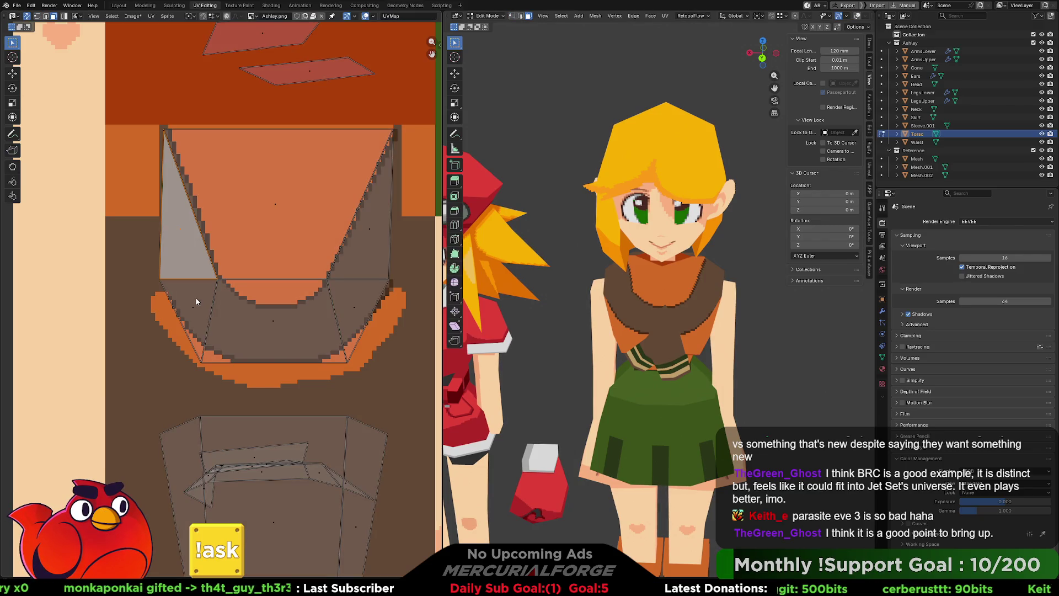
{"action": "left_click", "coordinate": [197, 302], "text": "shift"}
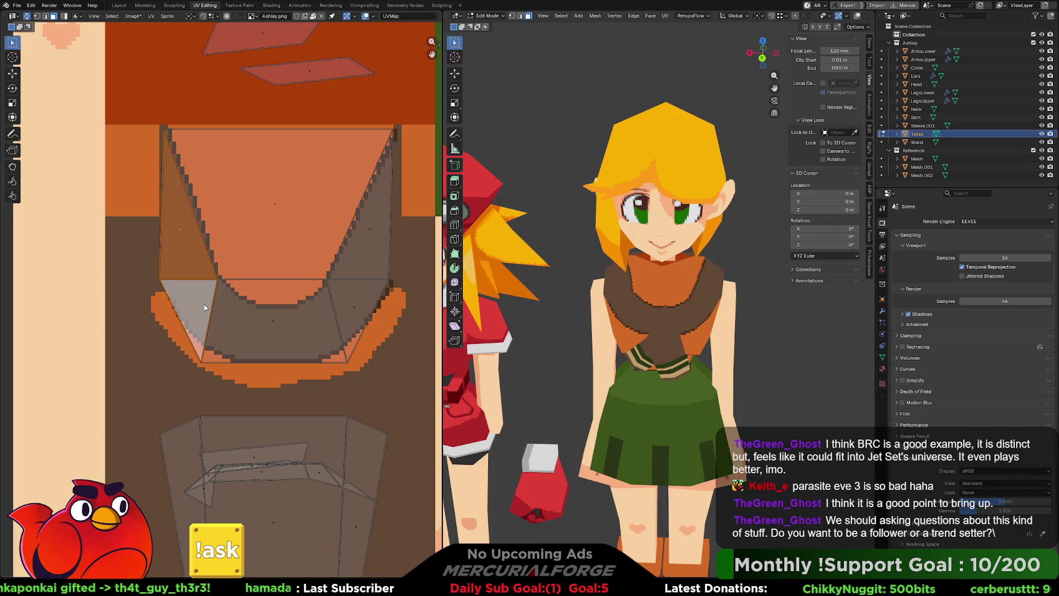
{"action": "left_click_drag", "start_coordinate": [205, 309], "coordinate": [337, 309]}
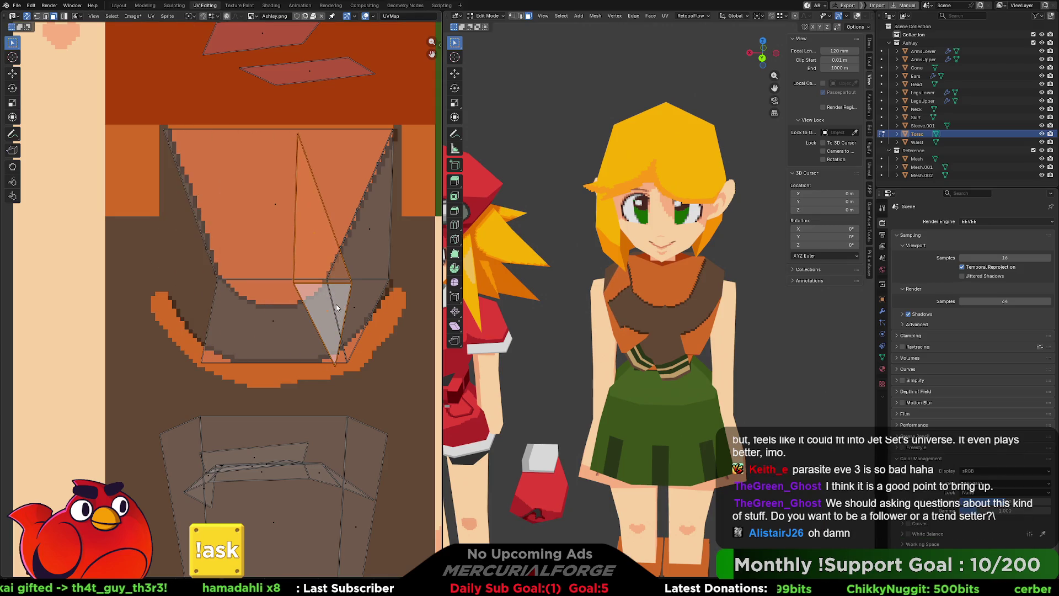
{"action": "scroll", "coordinate": [351, 285], "scroll_direction": "right", "scroll_amount": 3, "text": "ctrl"}
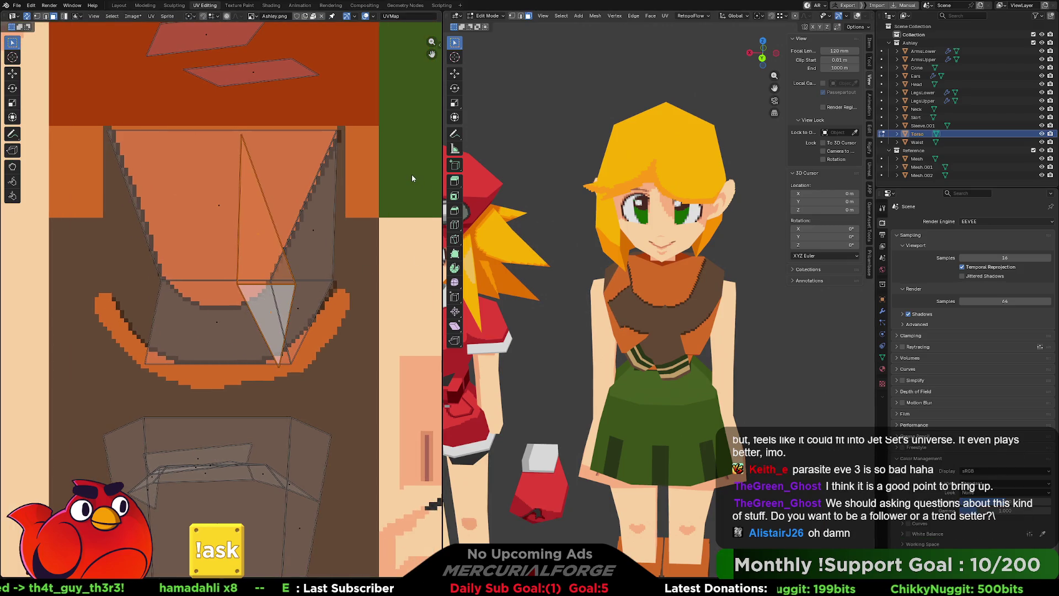
{"action": "key", "text": "n"}
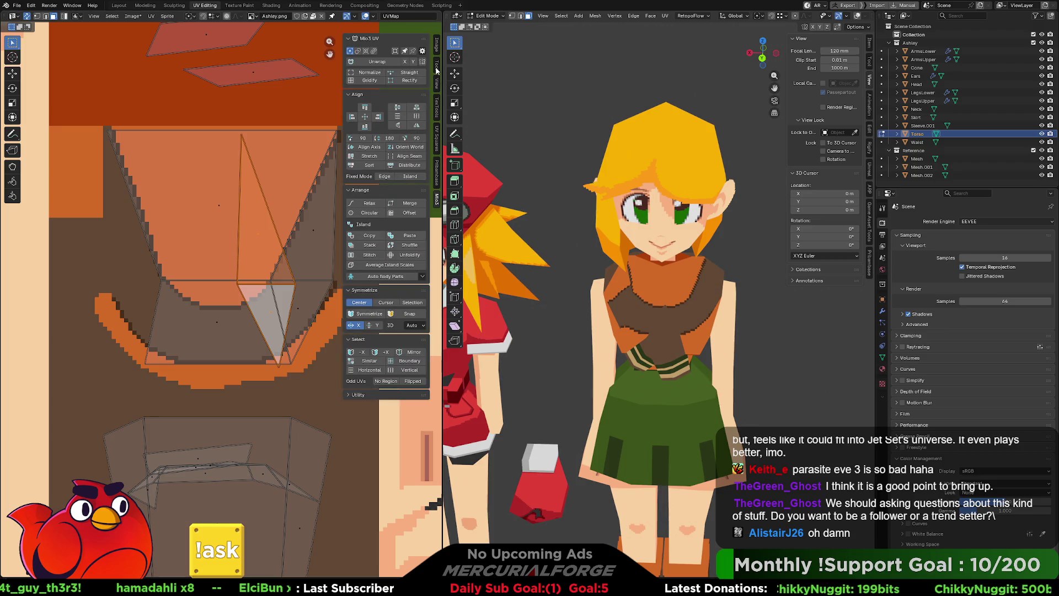
{"action": "left_click", "coordinate": [417, 127]}
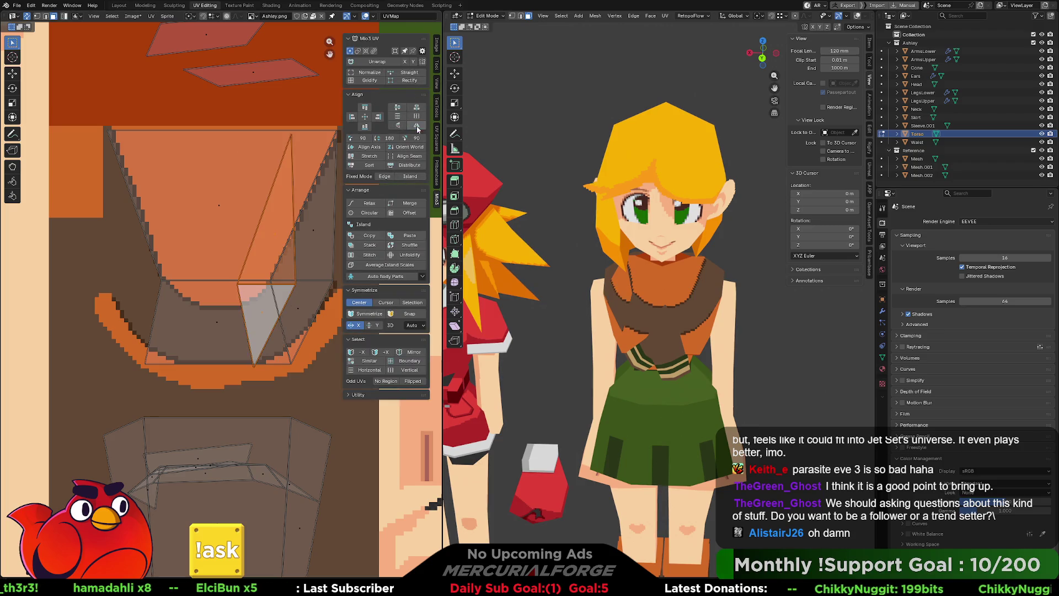
Move one collar UV vertex to the right, then try and cancel moving the triangle's right corner.
{"action": "middle_click_drag", "start_coordinate": [300, 213], "coordinate": [250, 201]}
{"action": "key", "text": "g"}
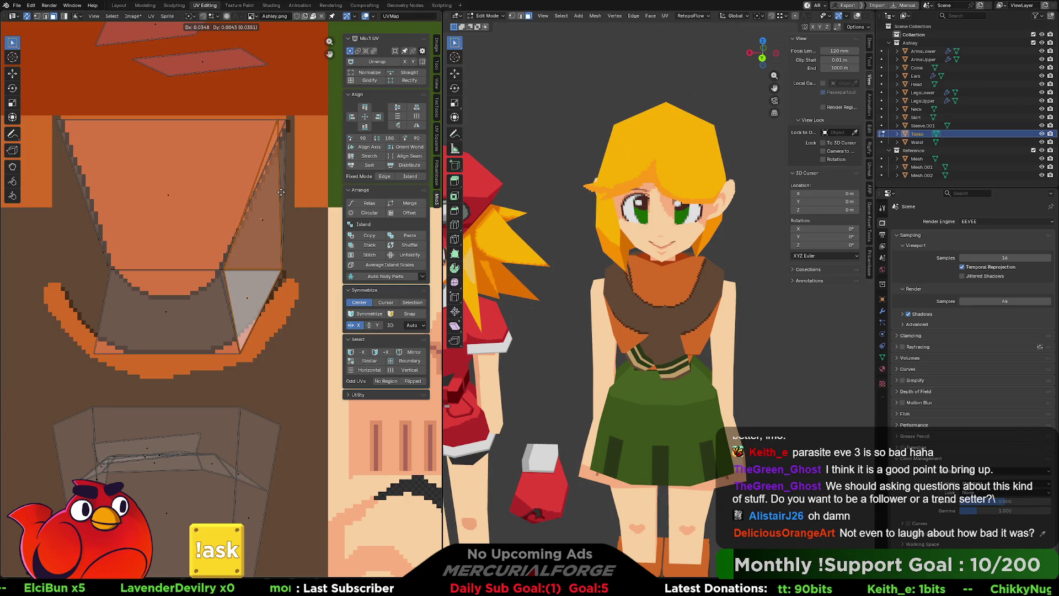
{"action": "left_click", "coordinate": [280, 192]}
{"action": "scroll", "coordinate": [280, 209], "scroll_direction": "up", "scroll_amount": 1}
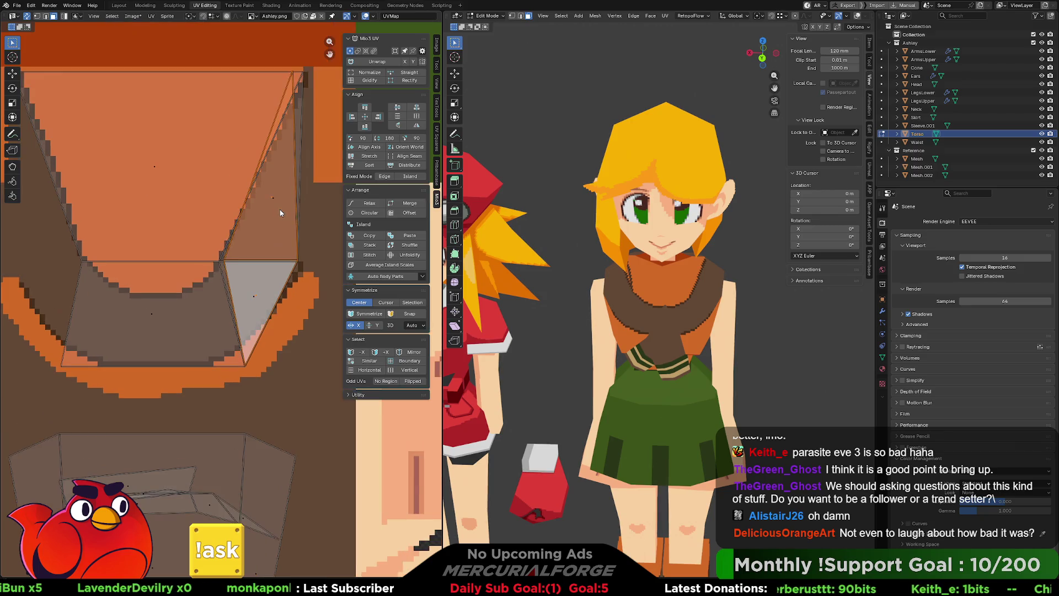
{"action": "scroll", "coordinate": [246, 215], "scroll_direction": "up", "scroll_amount": 1}
{"action": "scroll", "coordinate": [246, 215], "scroll_direction": "up", "scroll_amount": 1}
{"action": "scroll", "coordinate": [282, 261], "scroll_direction": "up", "scroll_amount": 1}
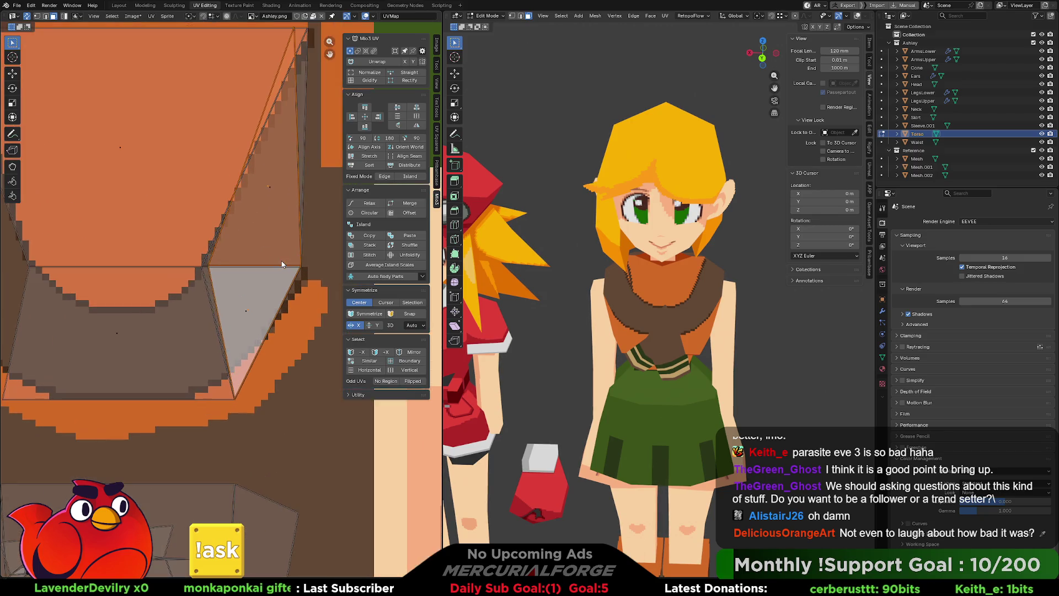
{"action": "left_click", "coordinate": [303, 266]}
{"action": "key", "text": "g"}
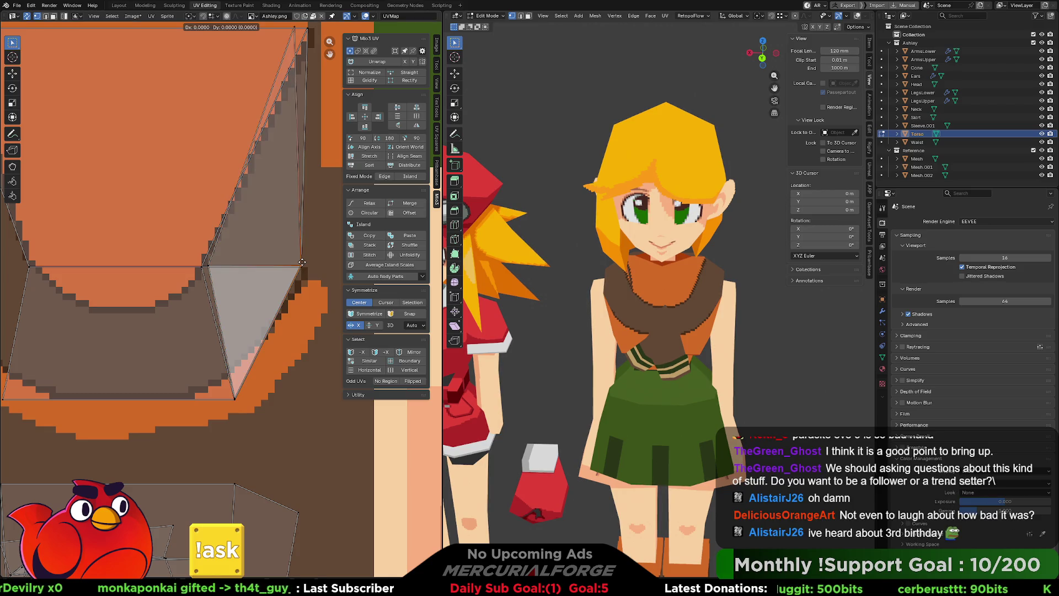
{"action": "key", "text": "Escape"}
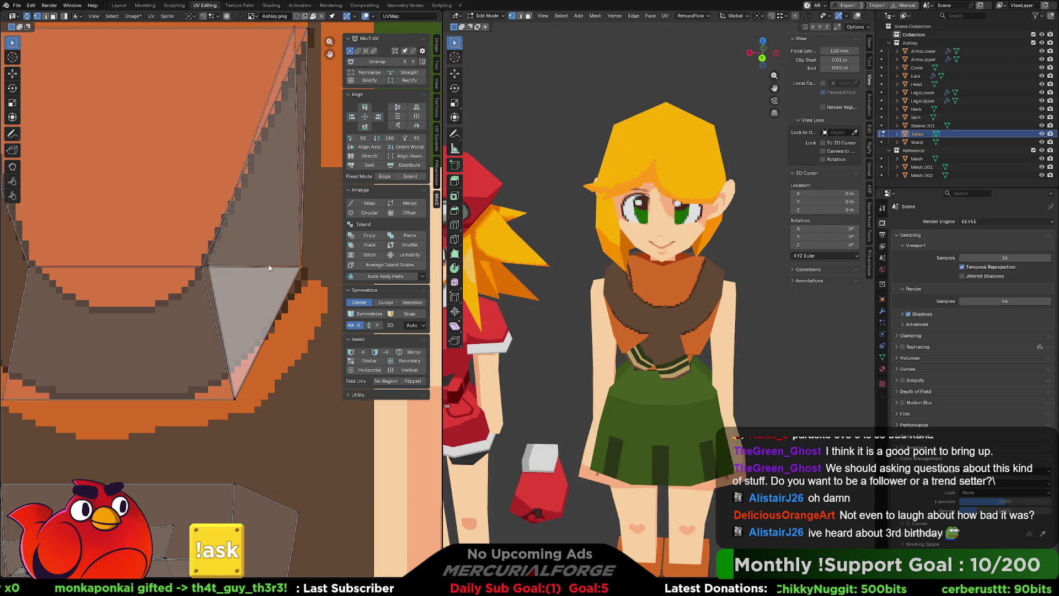
Reposition the collar triangle's left corner with a small nudge and place its top corner further right.
{"action": "left_click", "coordinate": [208, 266]}
{"action": "key", "text": "g"}
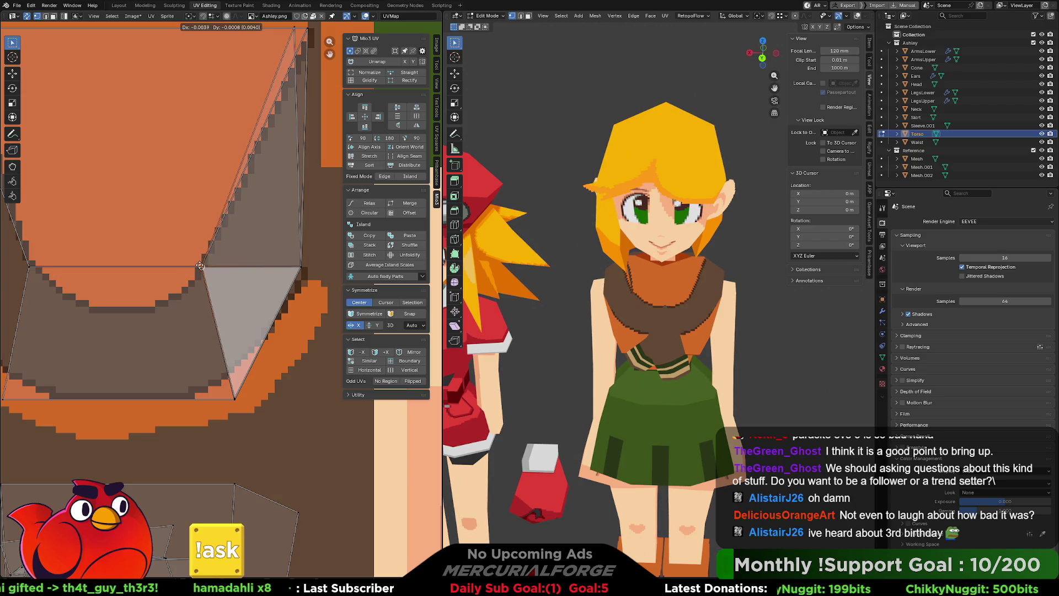
{"action": "left_click", "coordinate": [200, 266]}
{"action": "key", "text": "g"}
{"action": "left_click", "coordinate": [237, 401]}
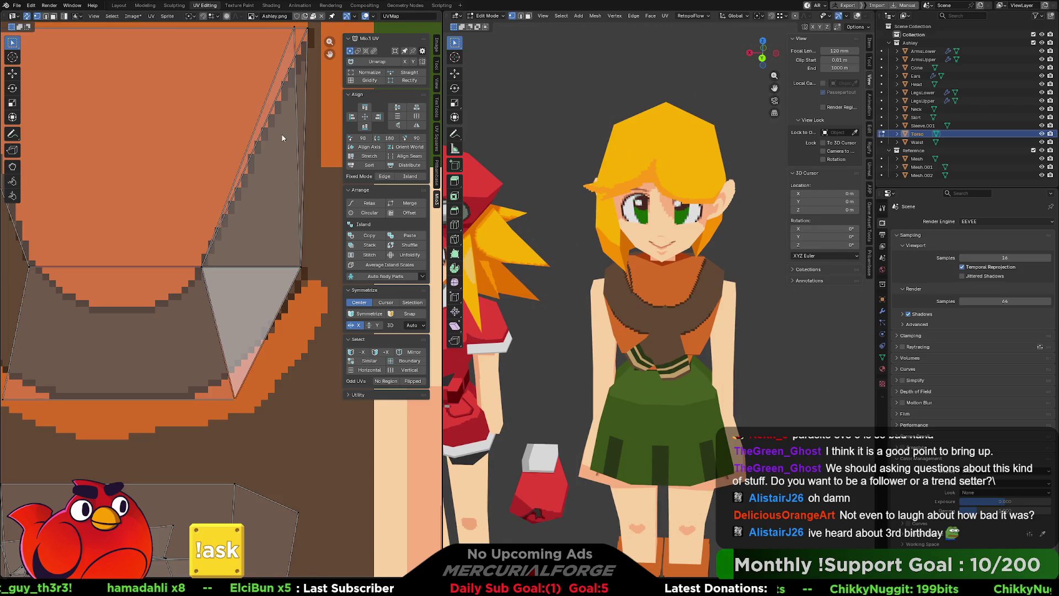
{"action": "left_click", "coordinate": [294, 28]}
{"action": "key", "text": "g"}
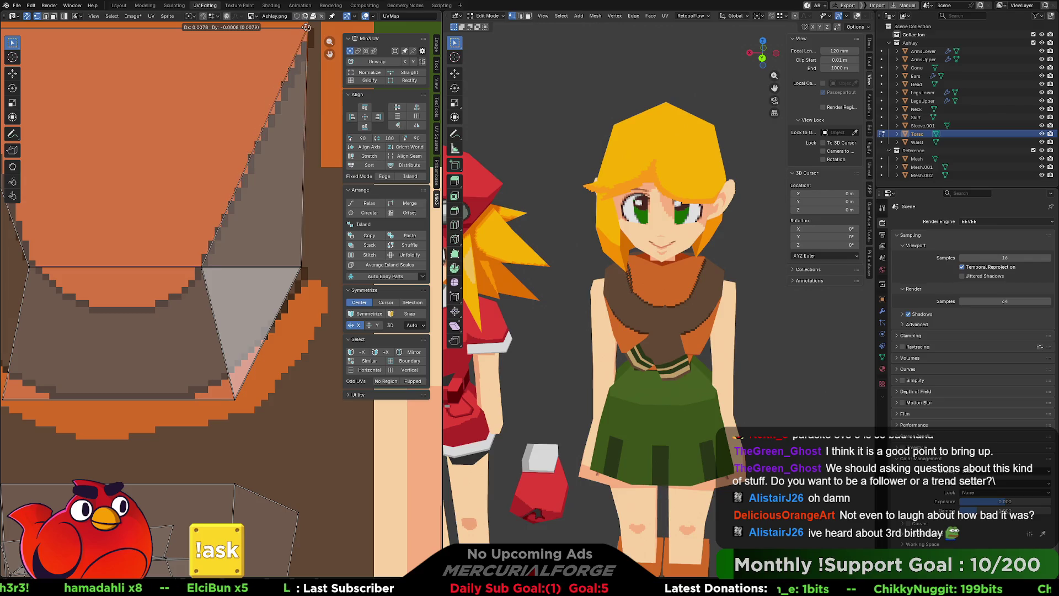
{"action": "left_click", "coordinate": [308, 30]}
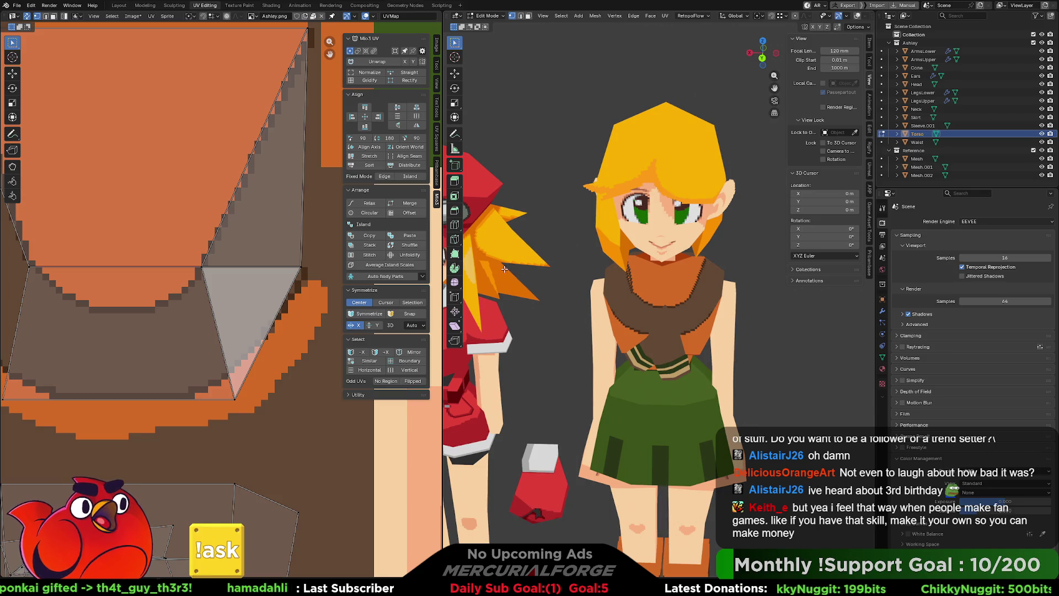
{"action": "scroll", "coordinate": [284, 334], "scroll_direction": "down", "scroll_amount": 1}
{"action": "scroll", "coordinate": [284, 333], "scroll_direction": "down", "scroll_amount": 1}
{"action": "scroll", "coordinate": [284, 334], "scroll_direction": "down", "scroll_amount": 1}
{"action": "scroll", "coordinate": [284, 334], "scroll_direction": "down", "scroll_amount": 1}
{"action": "scroll", "coordinate": [284, 334], "scroll_direction": "down", "scroll_amount": 1}
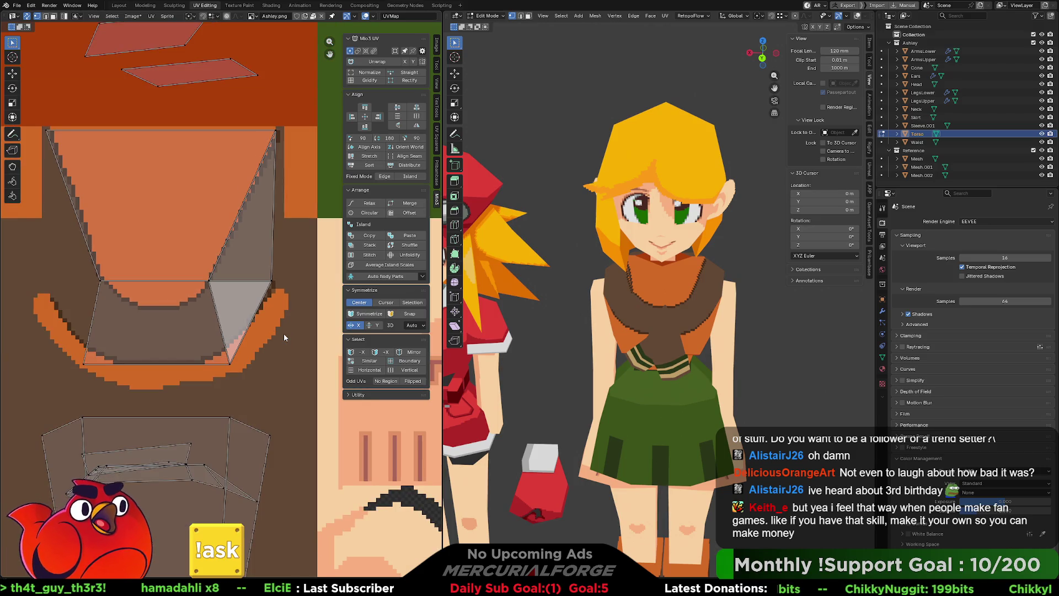
{"action": "scroll", "coordinate": [284, 334], "scroll_direction": "down", "scroll_amount": 1}
{"action": "scroll", "coordinate": [283, 334], "scroll_direction": "up", "scroll_amount": 3}
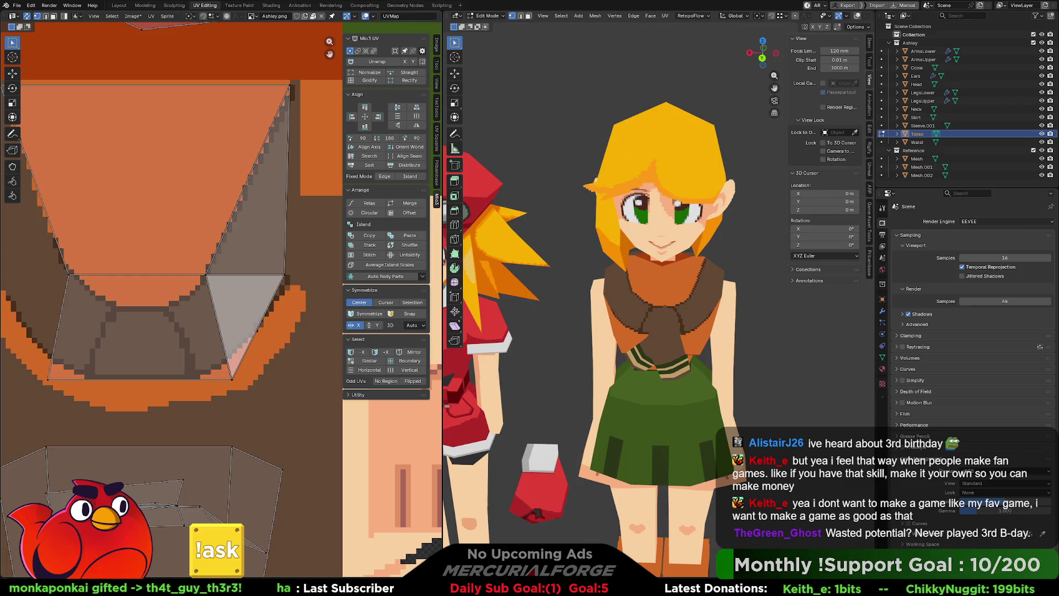
{"action": "scroll", "coordinate": [629, 332], "scroll_direction": "down", "scroll_amount": 5}
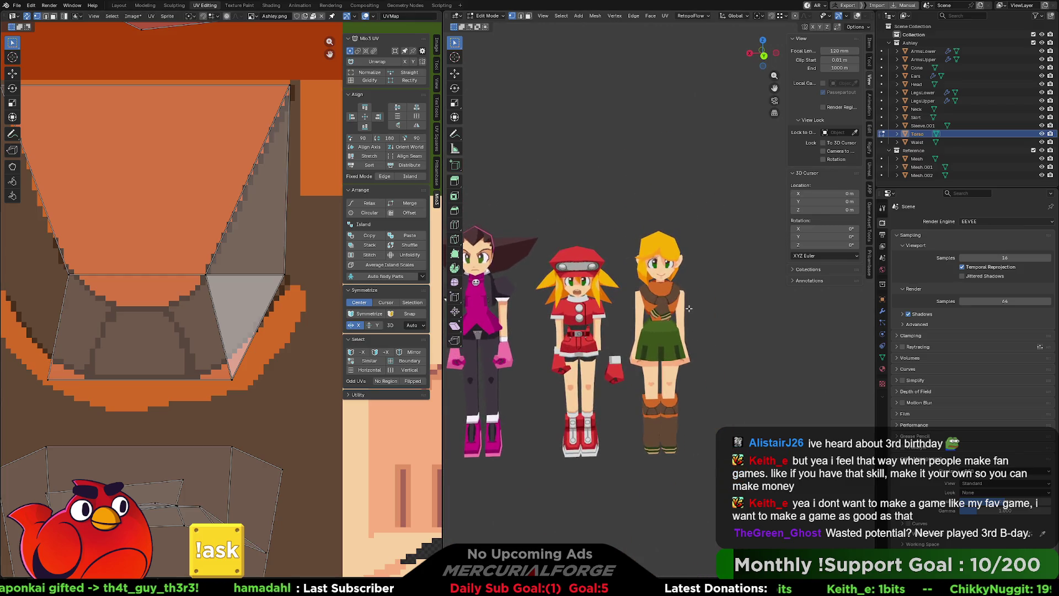
{"action": "scroll", "coordinate": [679, 323], "scroll_direction": "up", "scroll_amount": 5}
{"action": "scroll", "coordinate": [679, 324], "scroll_direction": "up", "scroll_amount": 3}
{"action": "scroll", "coordinate": [680, 323], "scroll_direction": "up", "scroll_amount": 2}
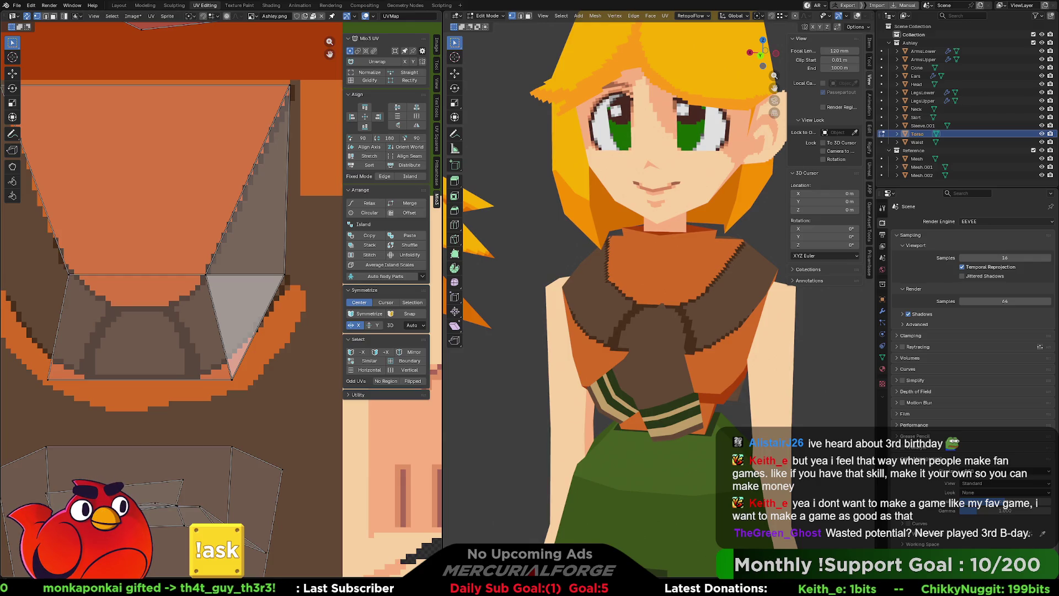
{"action": "scroll", "coordinate": [693, 323], "scroll_direction": "down", "scroll_amount": 5}
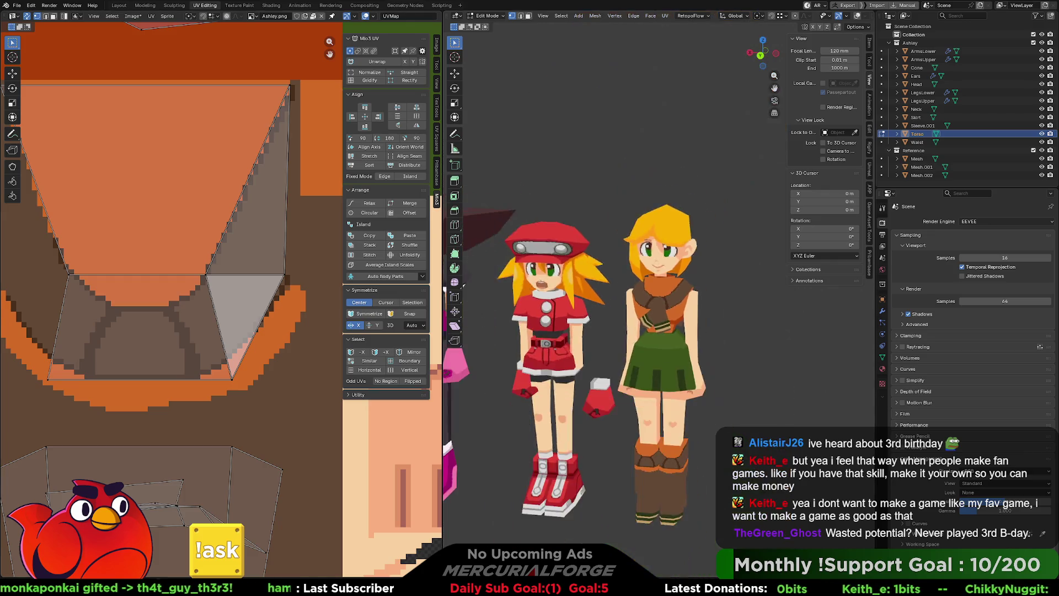
{"action": "scroll", "coordinate": [692, 322], "scroll_direction": "down", "scroll_amount": 2}
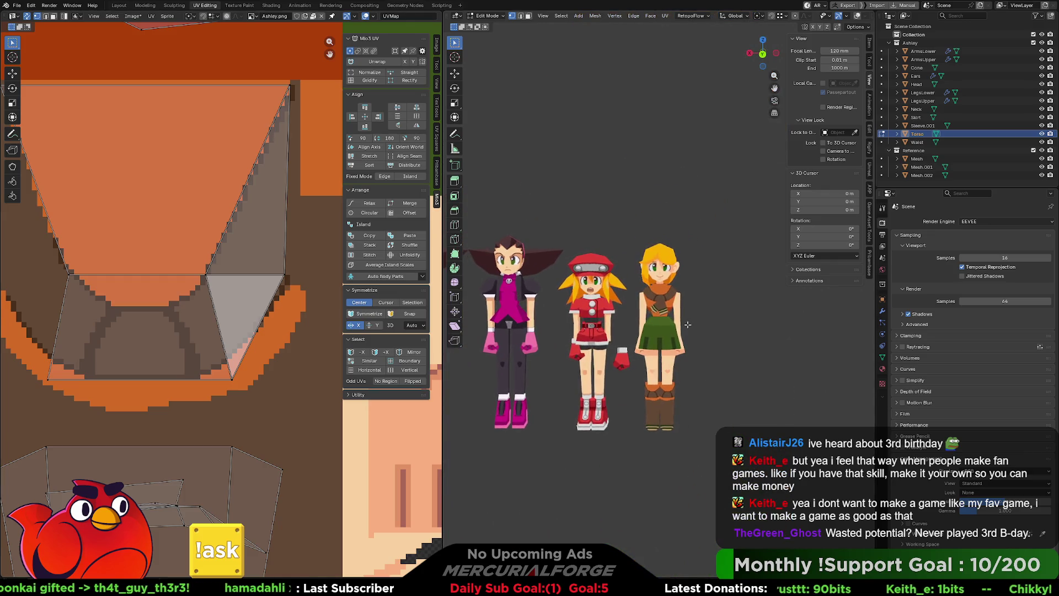
{"action": "scroll", "coordinate": [699, 326], "scroll_direction": "up", "scroll_amount": 3}
{"action": "scroll", "coordinate": [706, 330], "scroll_direction": "up", "scroll_amount": 3}
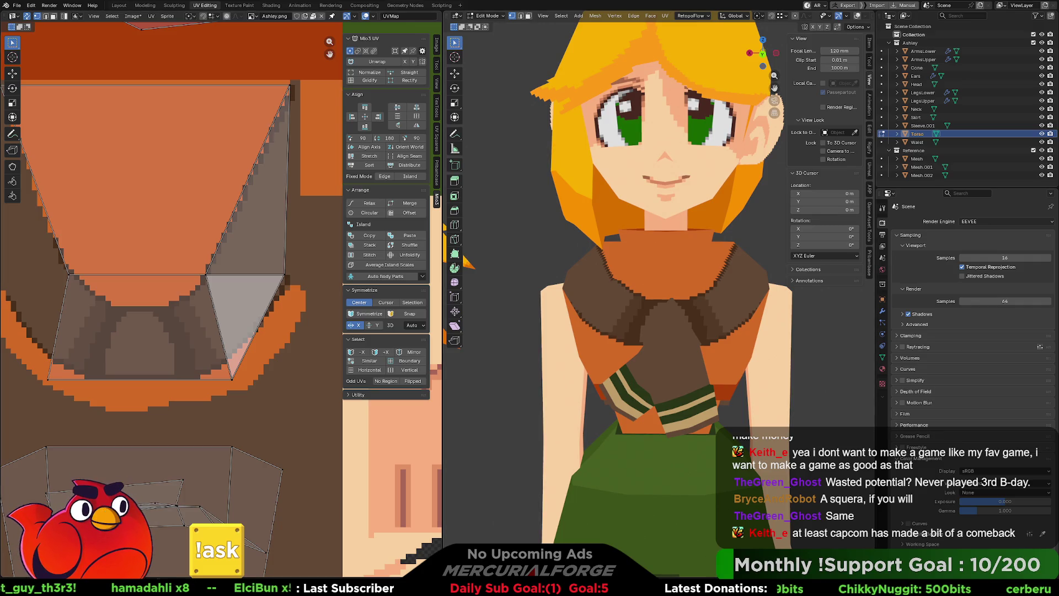
{"action": "mouse_move", "coordinate": [467, 262]}
{"action": "middle_mouse_down"}
{"action": "mouse_move", "coordinate": [660, 302]}
{"action": "mouse_move", "coordinate": [750, 299]}
{"action": "mouse_move", "coordinate": [705, 316]}
{"action": "mouse_move", "coordinate": [715, 320]}
{"action": "middle_mouse_up"}
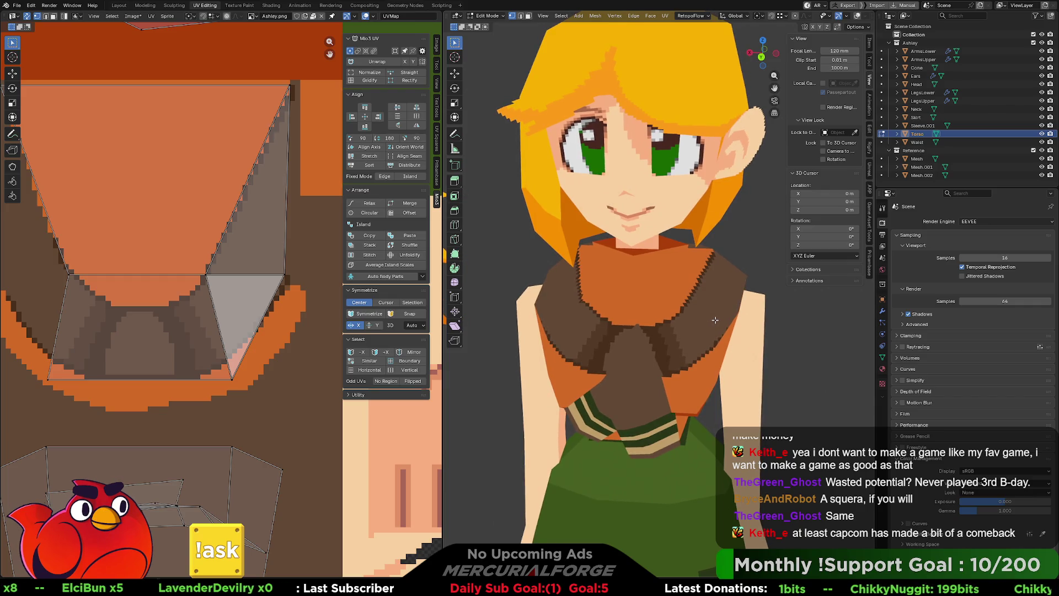
{"action": "middle_click_drag", "start_coordinate": [716, 320], "coordinate": [712, 320]}
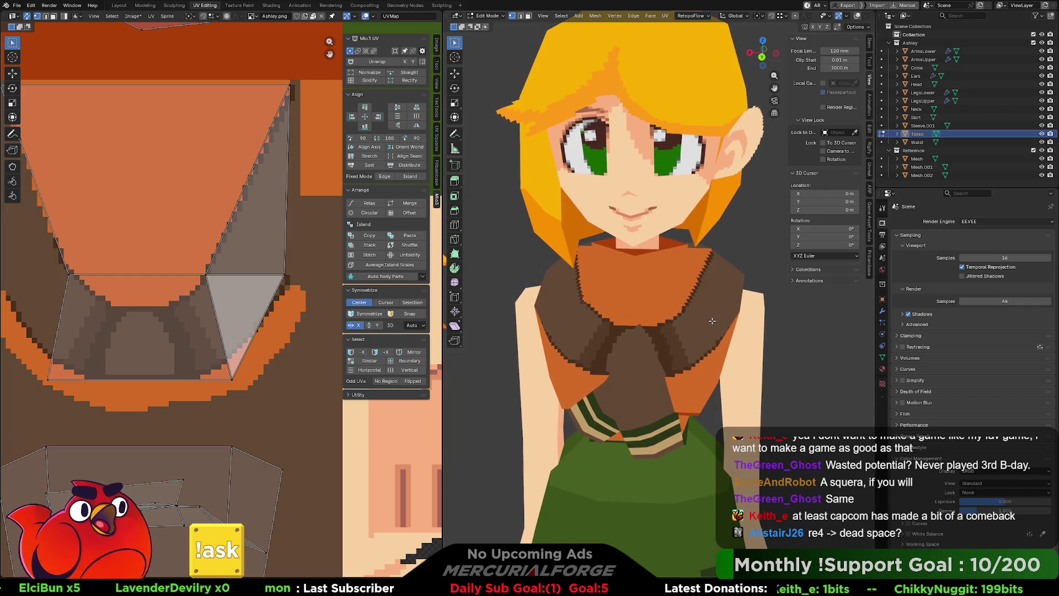